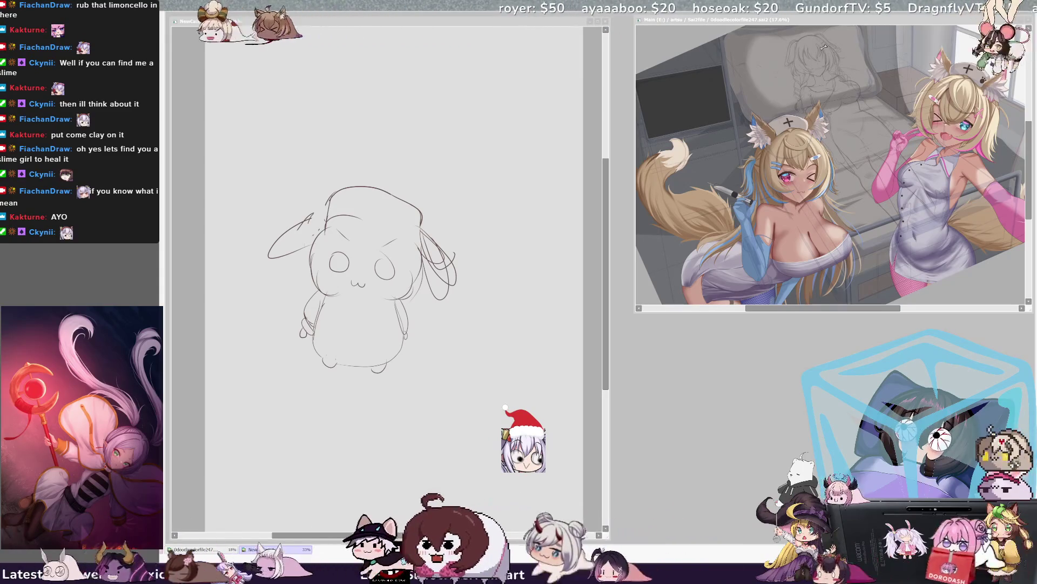
Mirror the canvas, erase the creature's pointy ear and redraw the head's left outline.
click(505, 254)
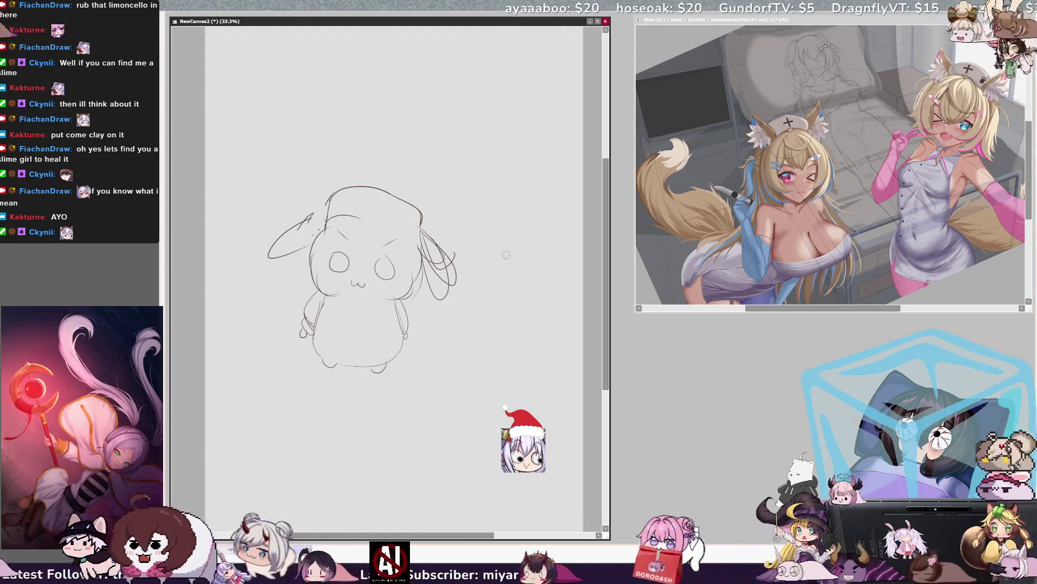
key(h)
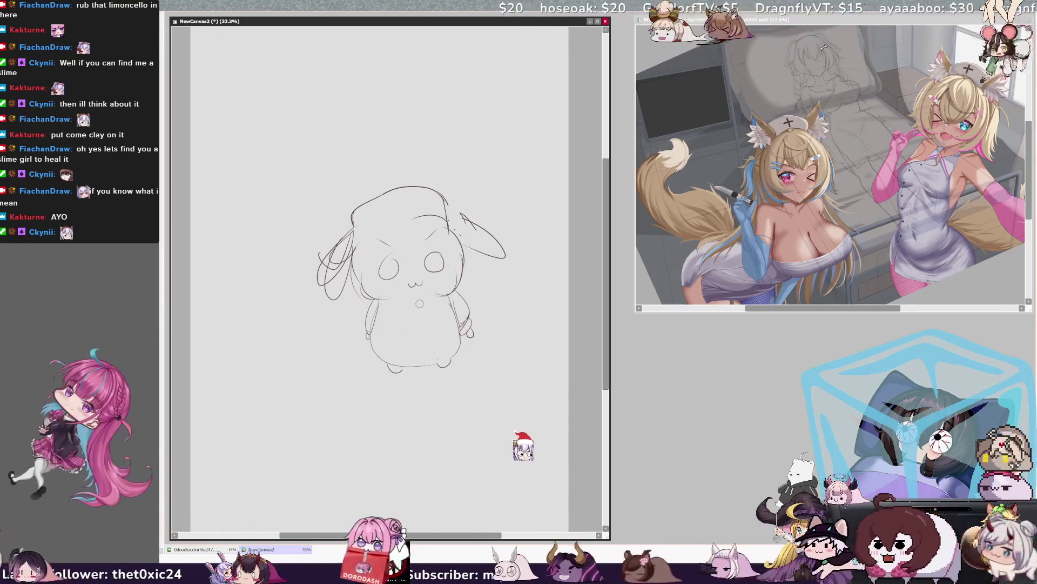
mouse_move(322, 277)
mouse_down()
mouse_move(329, 259)
mouse_move(341, 273)
mouse_move(354, 254)
mouse_move(334, 272)
mouse_up()
drag(356, 207, 349, 232)
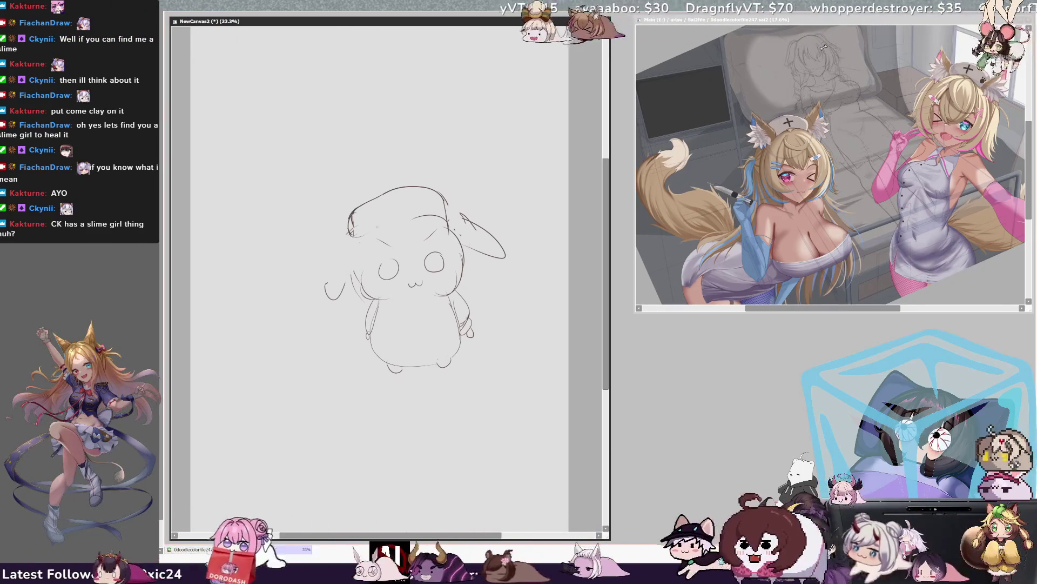
drag(403, 187, 343, 233)
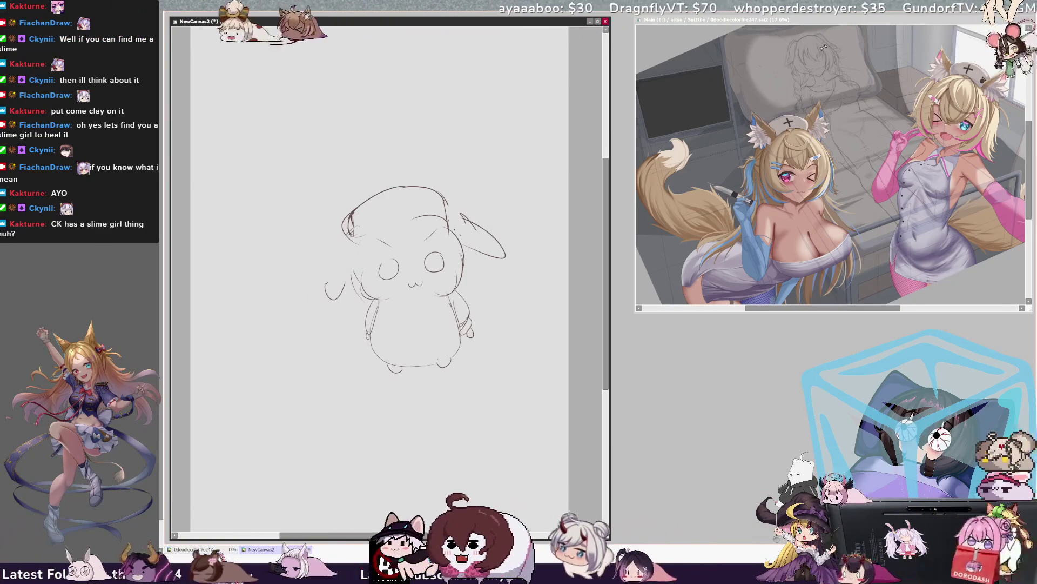
drag(357, 205, 337, 311)
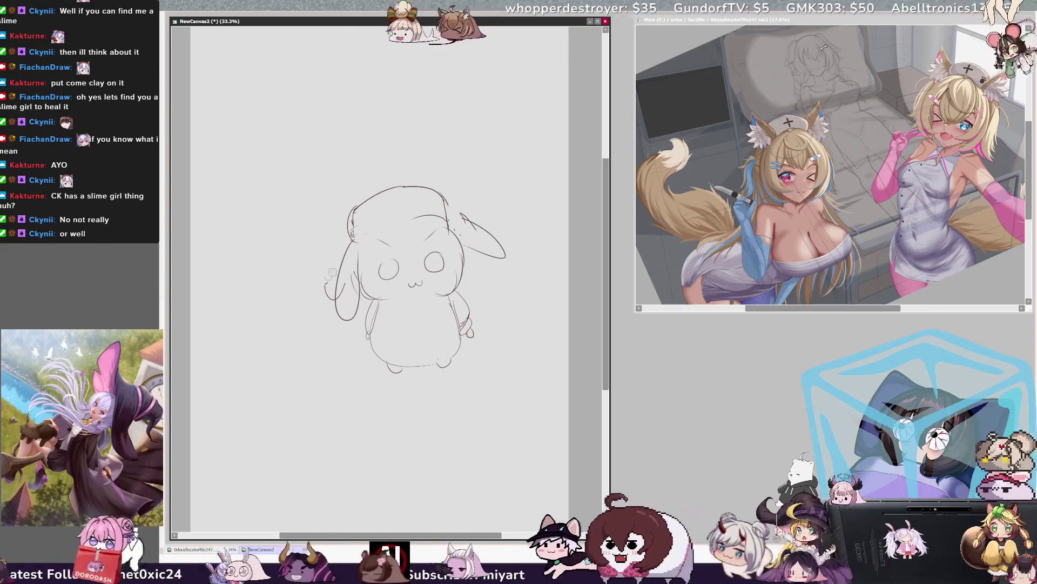
Flip the view back and draw a long drooping ear, undoing the failed strokes.
key(h)
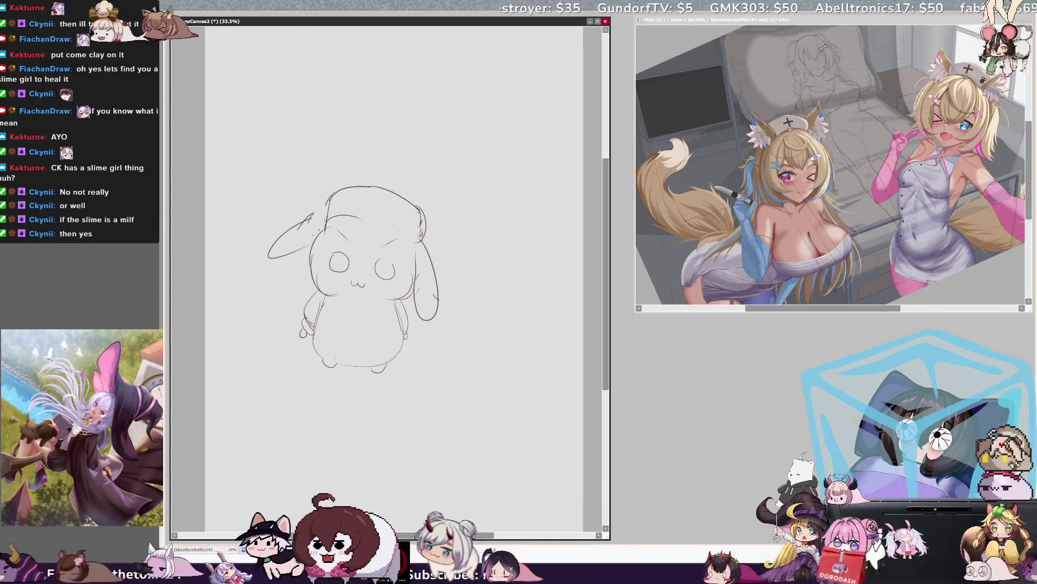
drag(312, 215, 301, 273)
key(ctrl+z)
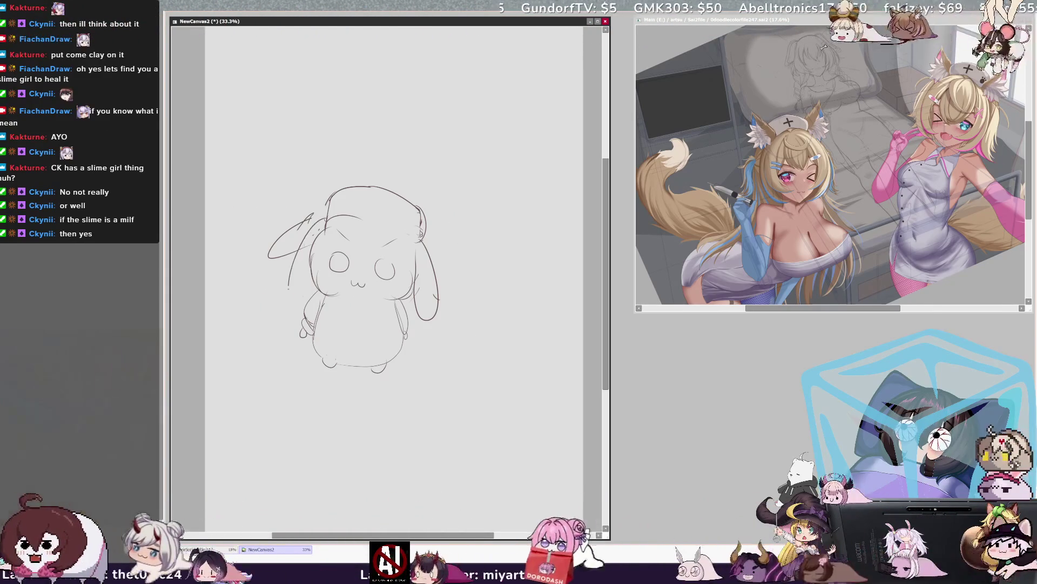
drag(312, 219, 309, 296)
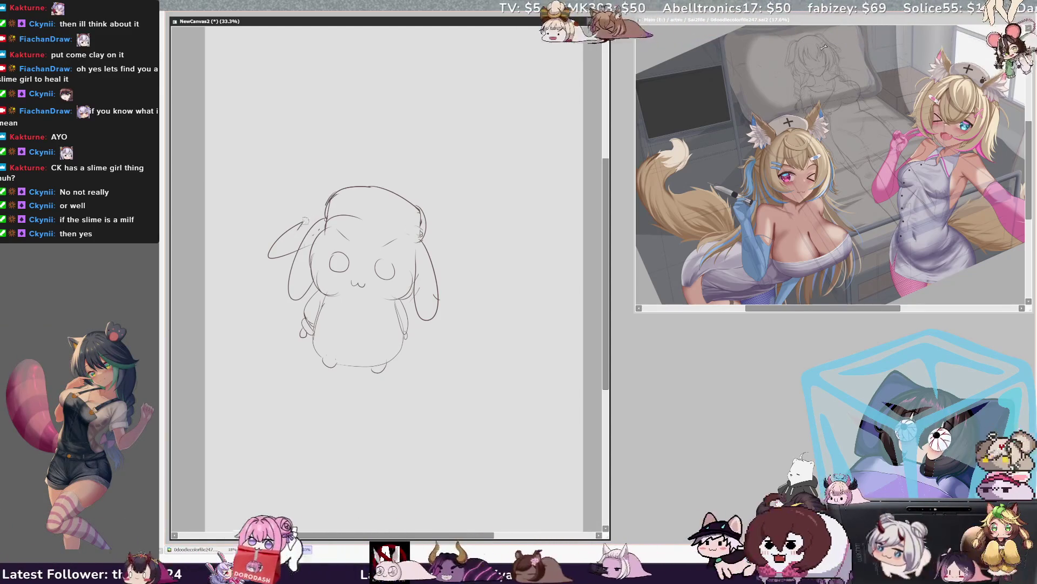
key(ctrl+z)
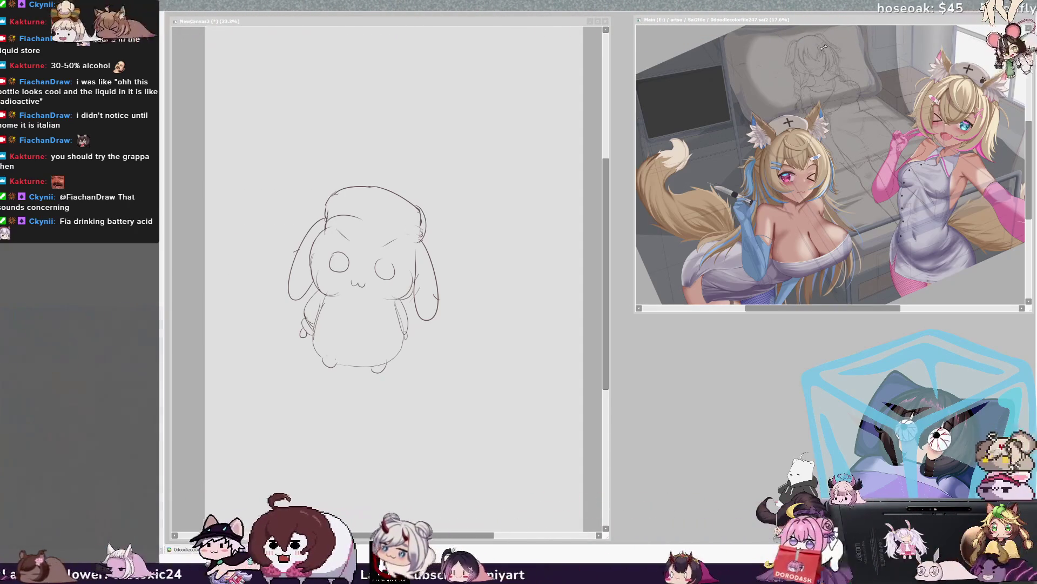
Pencil a band across the bunny's head, a lower-left foot outline and arm lines, then pan down.
click(476, 280)
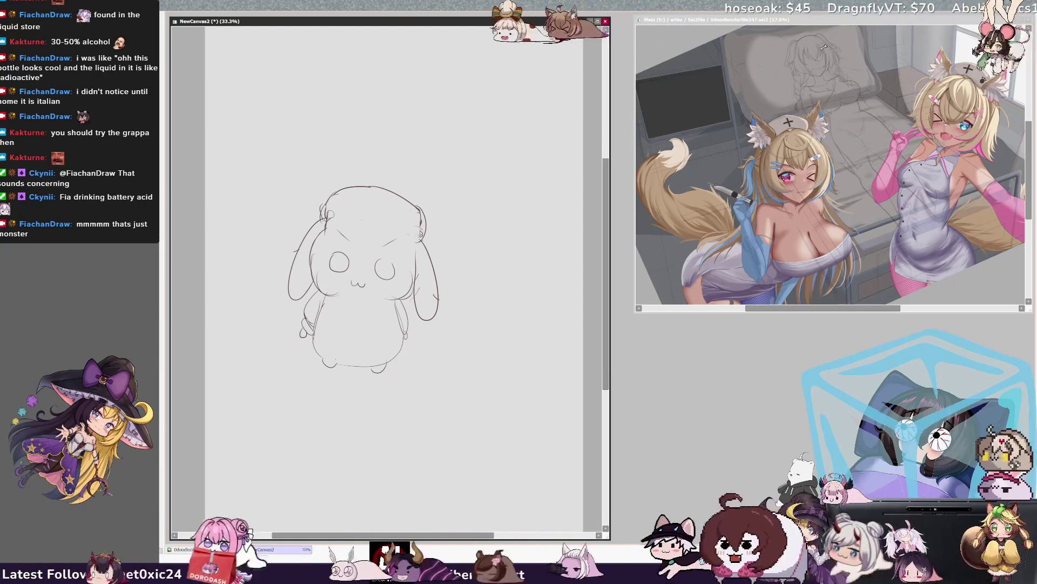
drag(322, 211, 388, 223)
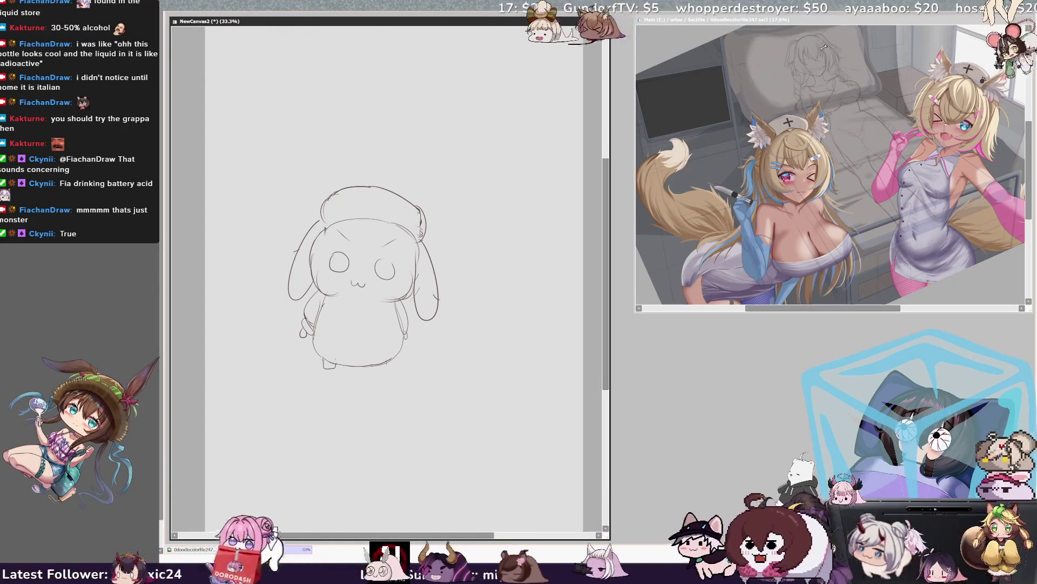
drag(304, 323, 311, 344)
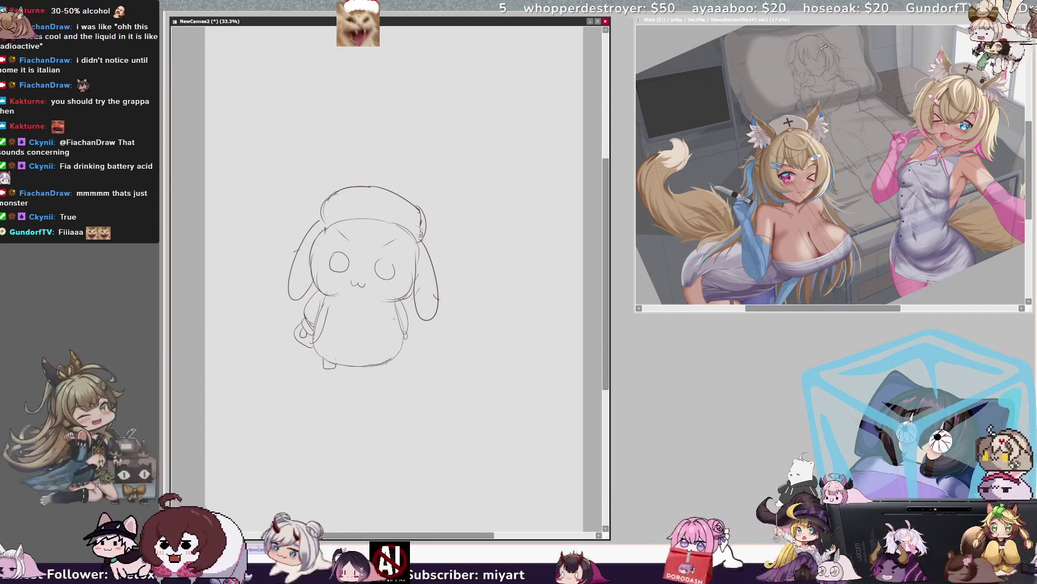
drag(401, 314, 393, 352)
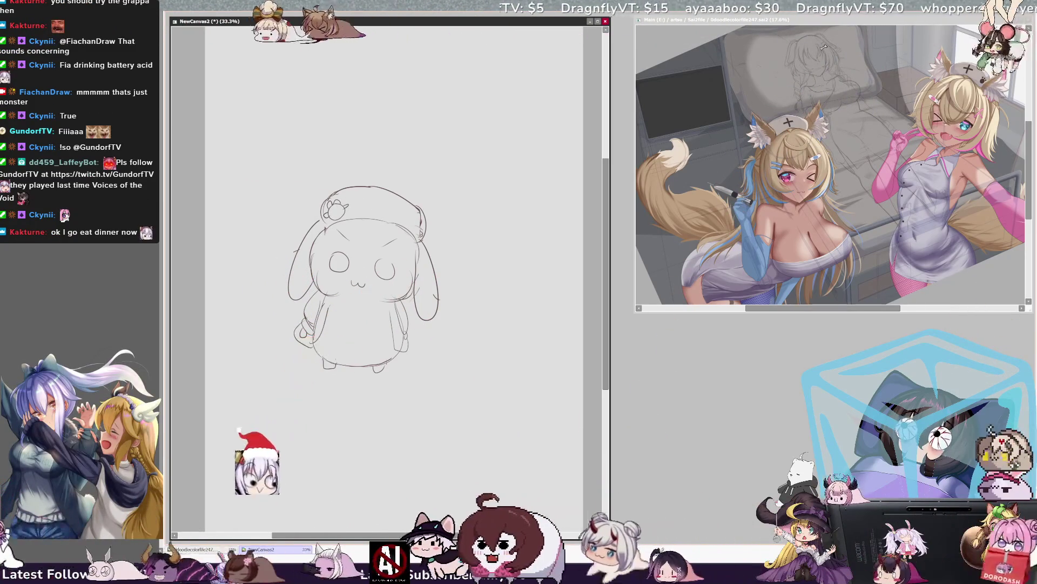
scroll(506, 200, down, 3)
drag(507, 200, 439, 130)
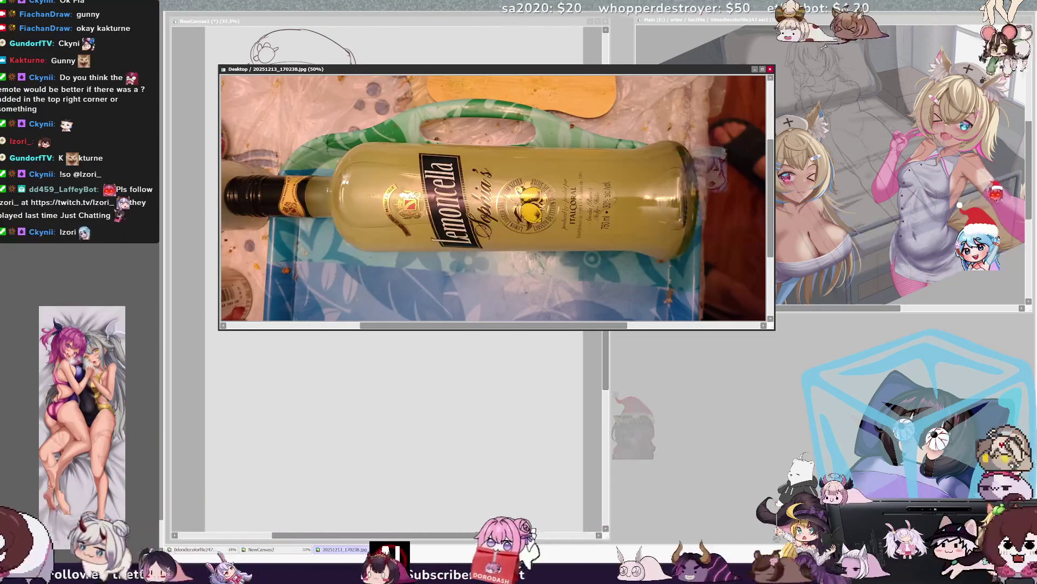
Resize, rotate and enlarge the bottle photo window, then switch focus away and back with Ctrl+Tab.
mouse_move(759, 330)
mouse_down()
mouse_move(670, 365)
mouse_move(599, 363)
mouse_up()
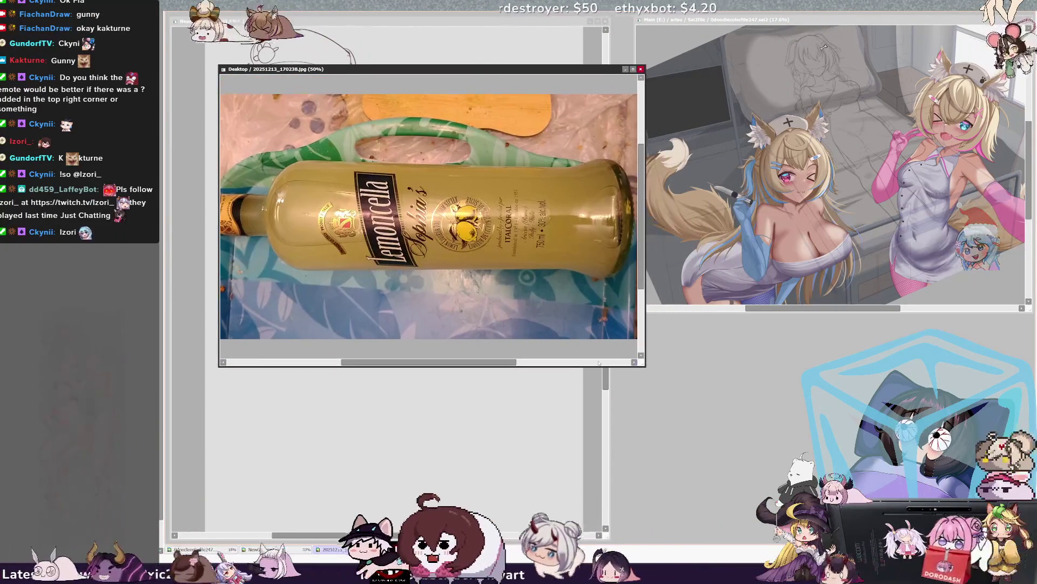
key(End)
key(End)
key(End)
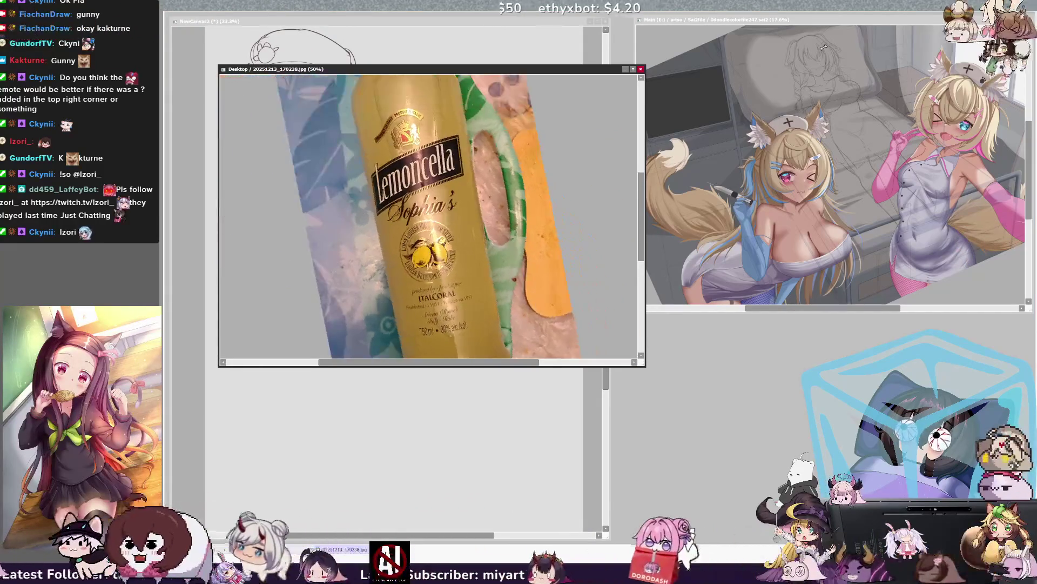
key(Home)
drag(419, 72, 391, 24)
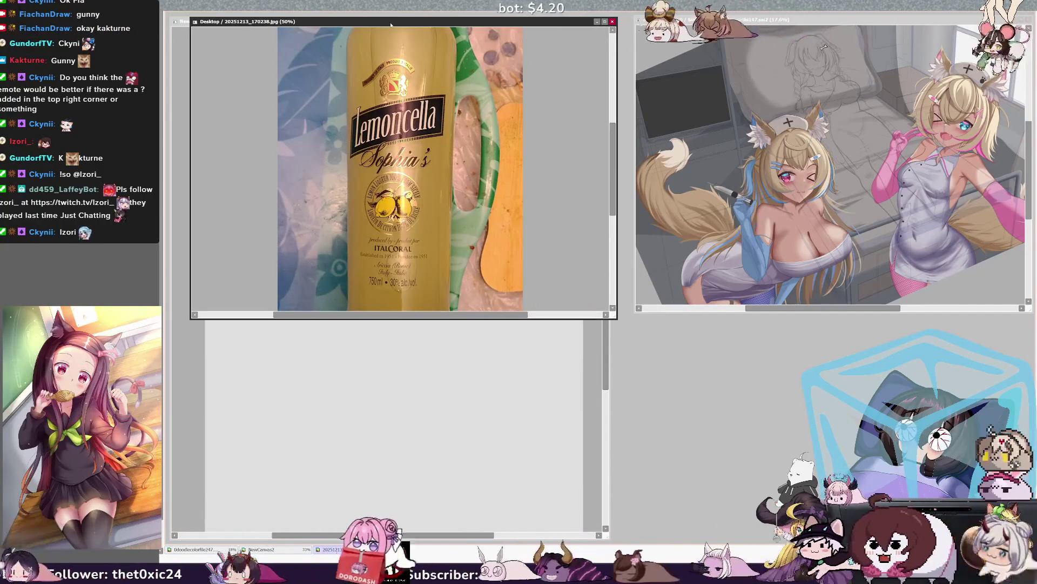
mouse_move(619, 319)
mouse_down()
mouse_move(613, 373)
mouse_move(598, 394)
mouse_up()
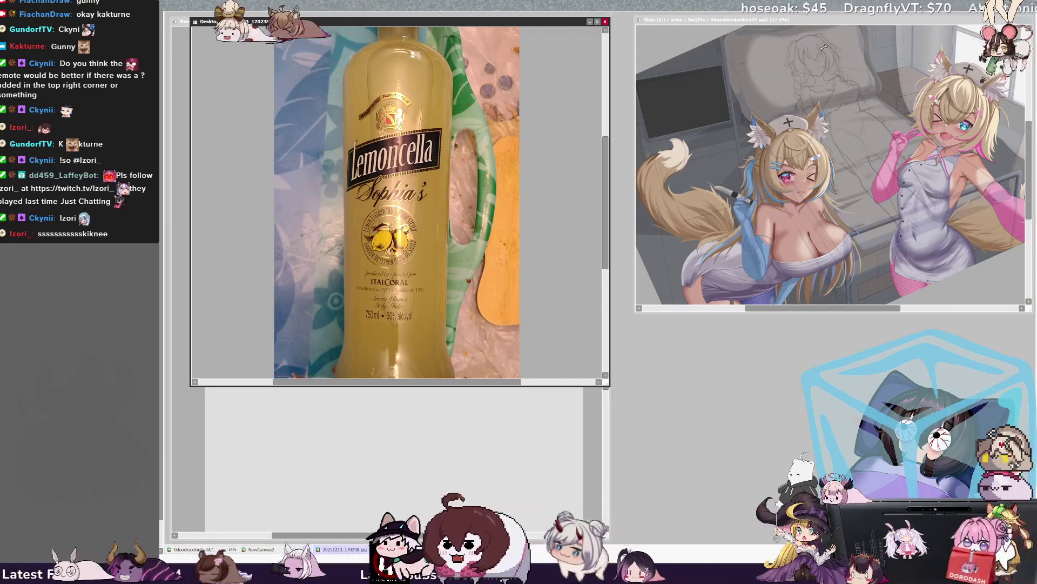
click(824, 48)
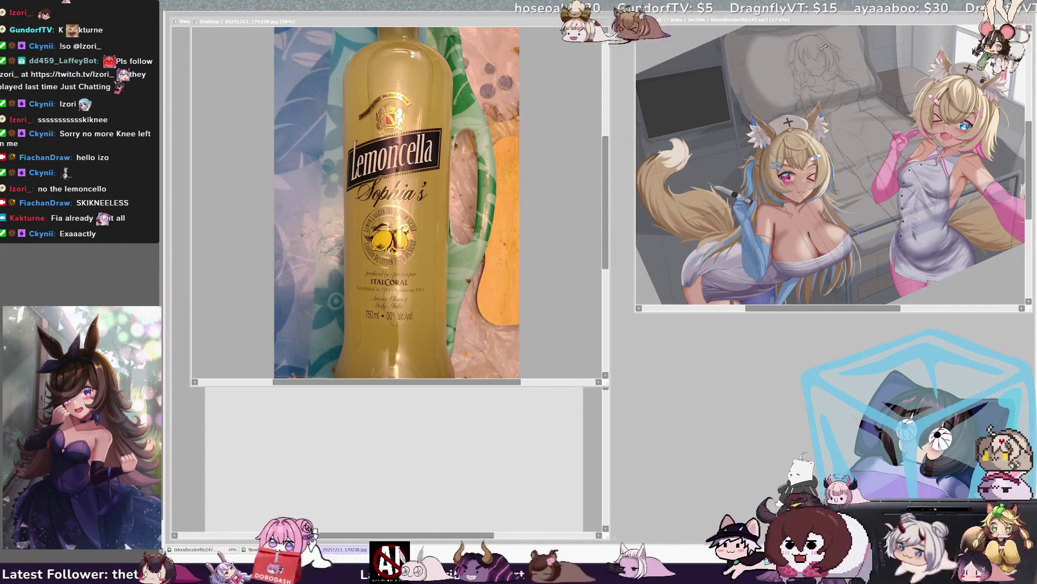
key(ctrl+Tab)
key(ctrl+Tab)
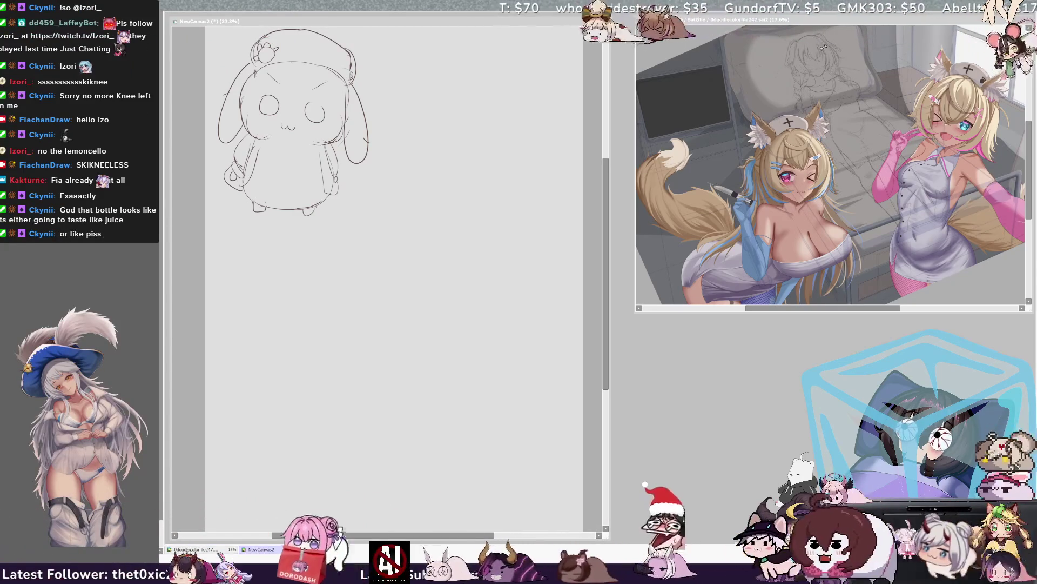
drag(606, 273, 611, 300)
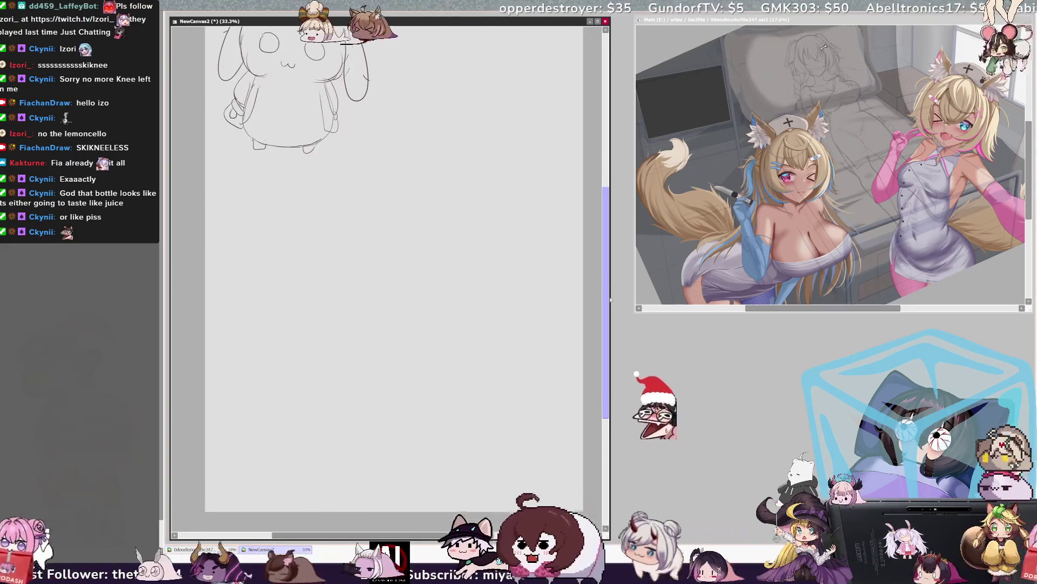
drag(465, 504, 475, 524)
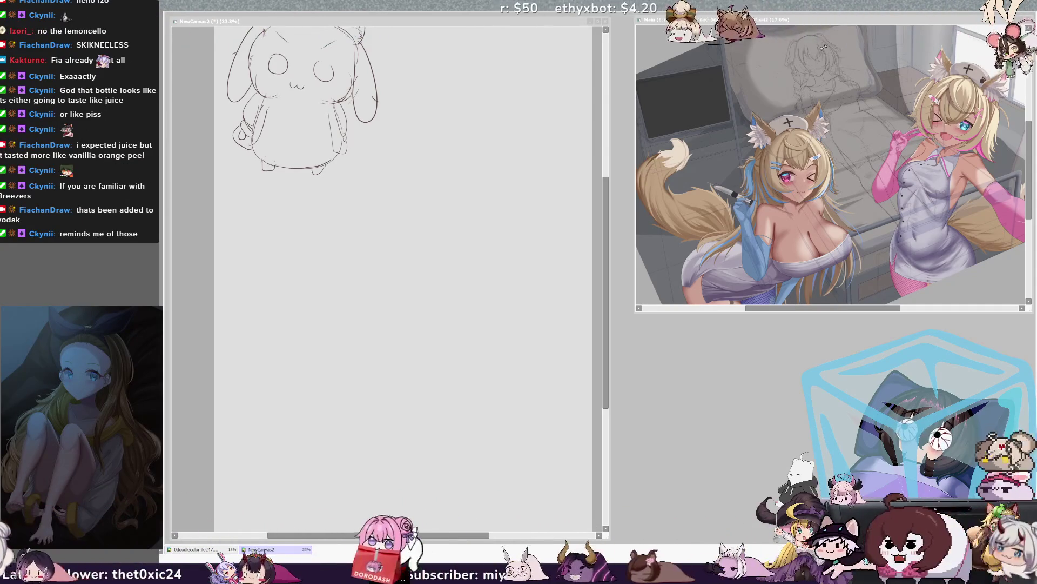
click(533, 257)
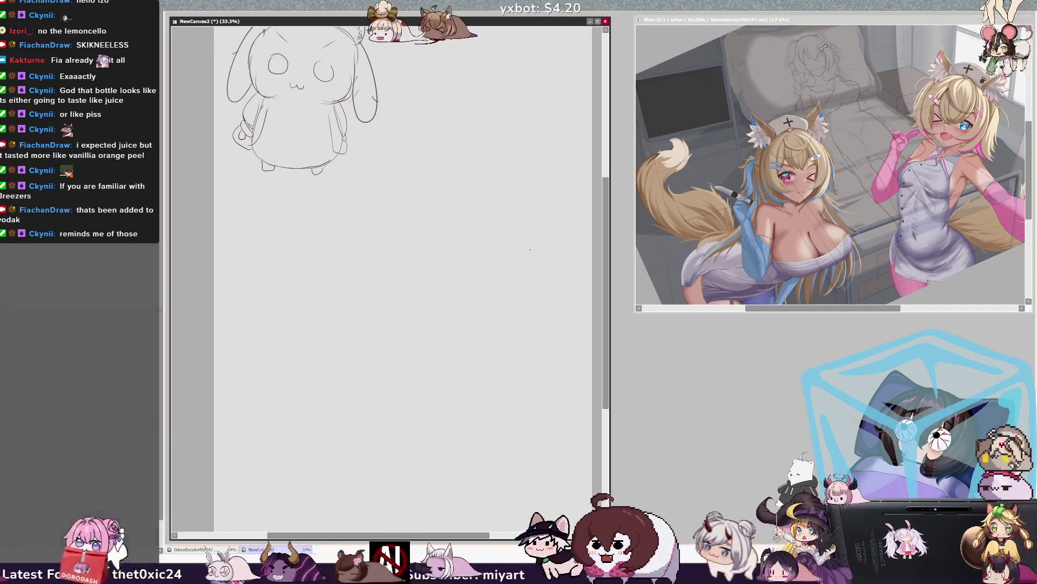
Widen the sketch window and start a round head beside the creature with its top arc.
drag(609, 539, 639, 539)
drag(504, 537, 515, 538)
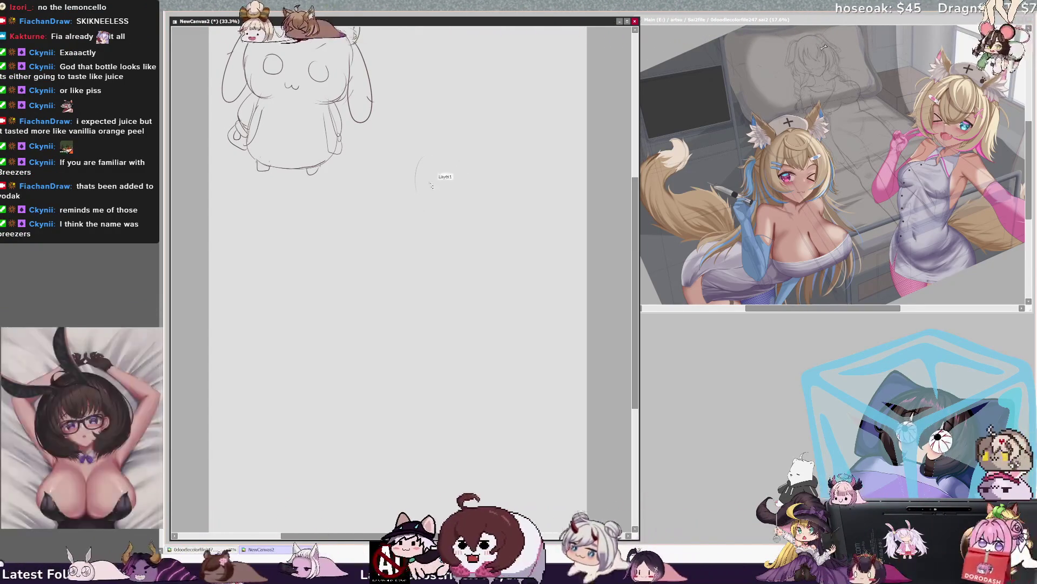
drag(431, 157, 434, 183)
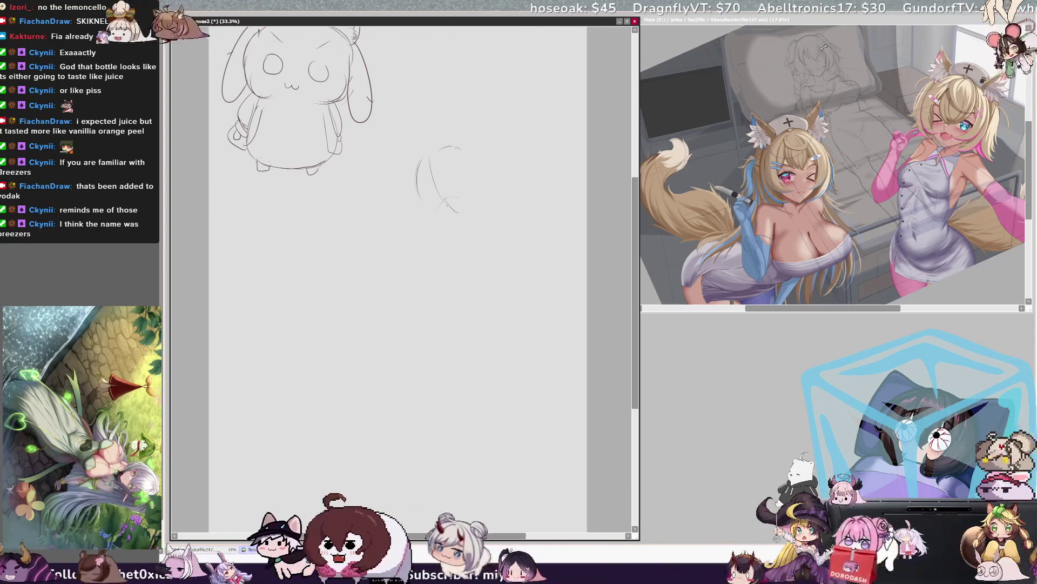
drag(438, 148, 489, 177)
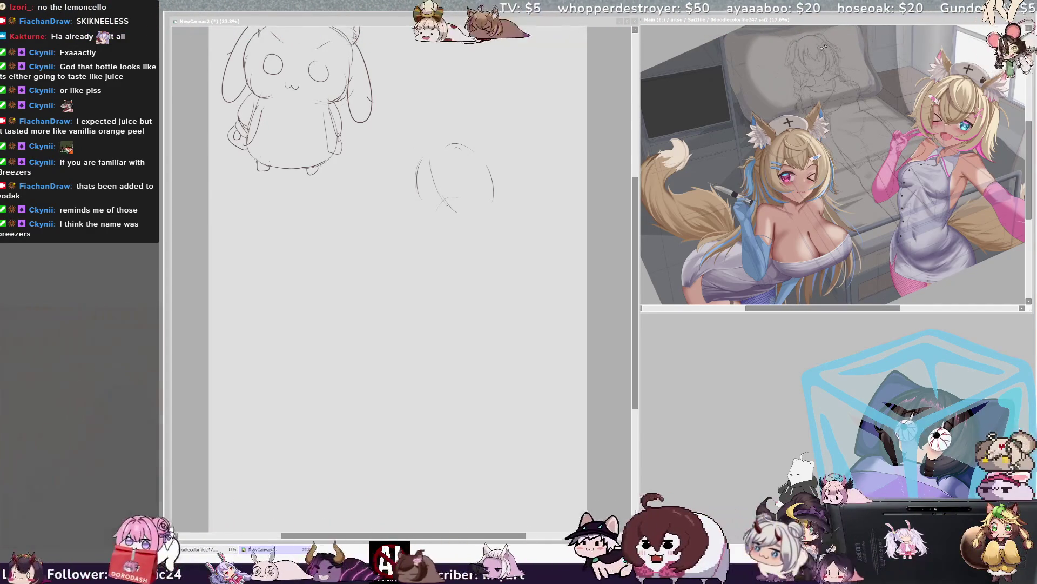
click(509, 238)
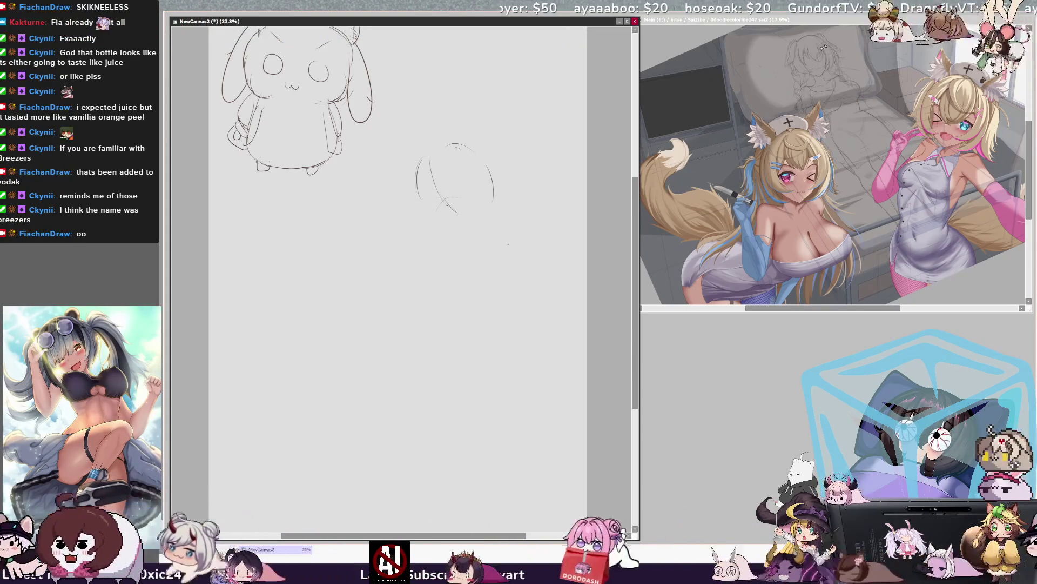
Strengthen the head's left, lower-right and top edges and draw a curved line from the creature.
mouse_move(422, 162)
mouse_down()
mouse_move(408, 219)
mouse_move(434, 214)
mouse_up()
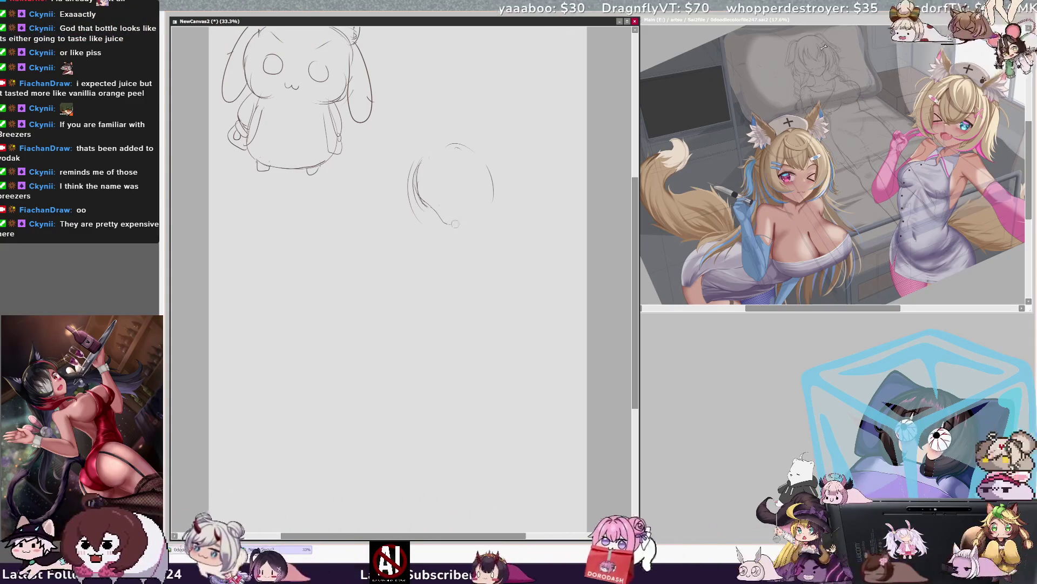
drag(470, 225, 484, 216)
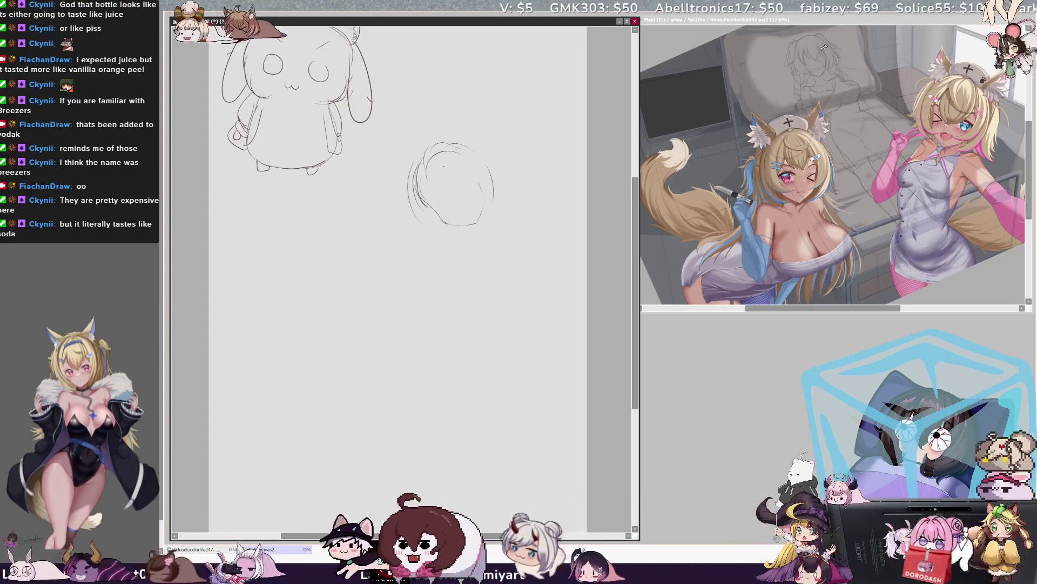
drag(425, 162, 467, 147)
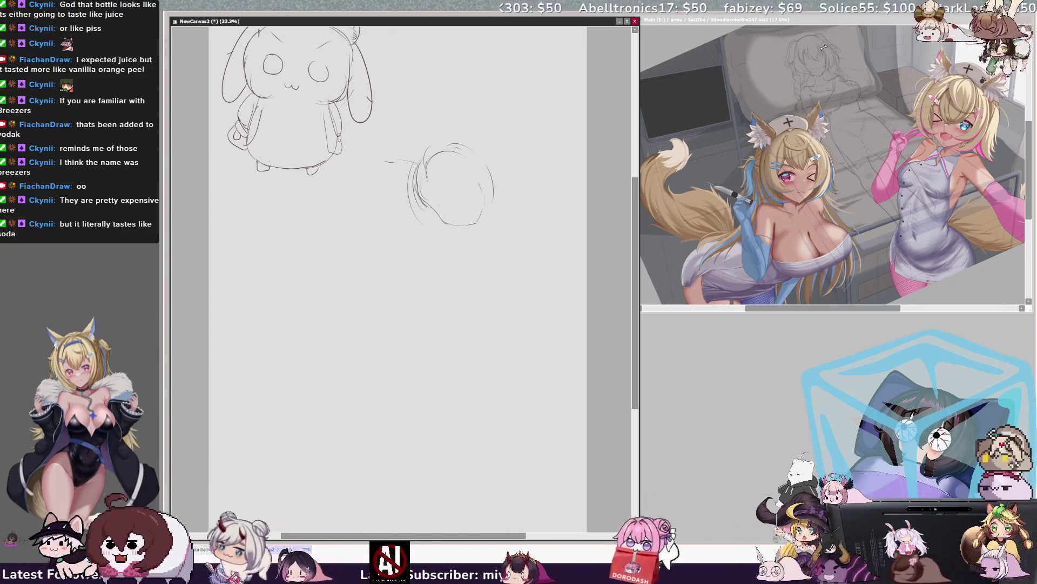
mouse_move(352, 138)
mouse_down()
mouse_move(379, 169)
mouse_move(410, 182)
mouse_up()
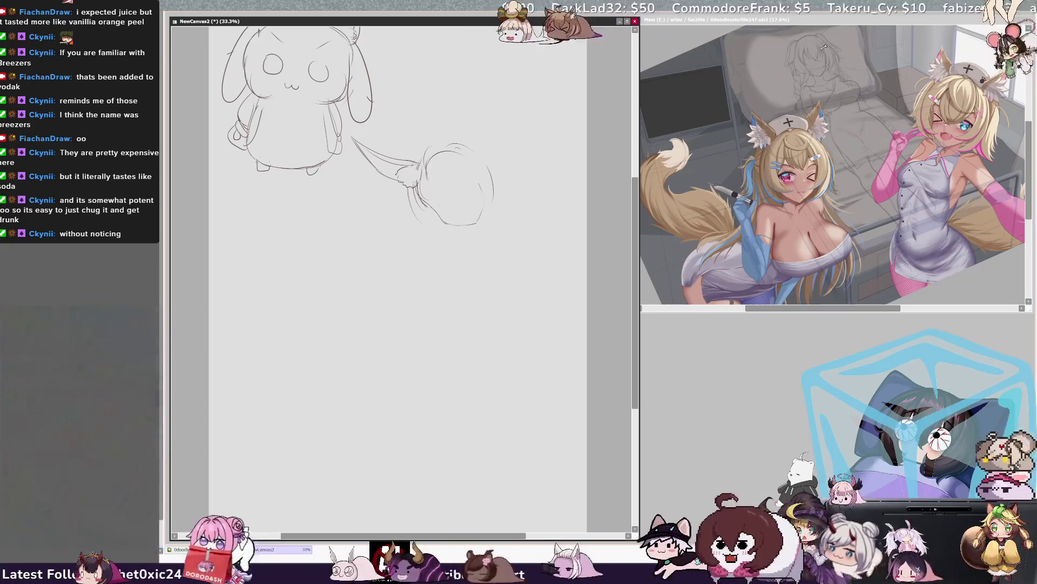
Go over the curved line twice near the round head, then rotate the view with End.
drag(422, 171, 413, 216)
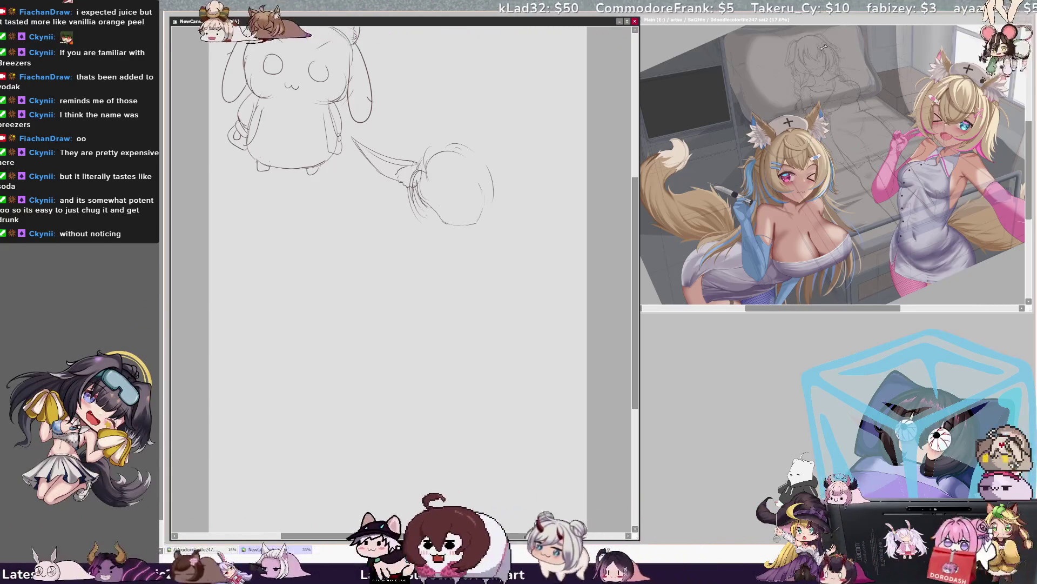
drag(417, 170, 410, 203)
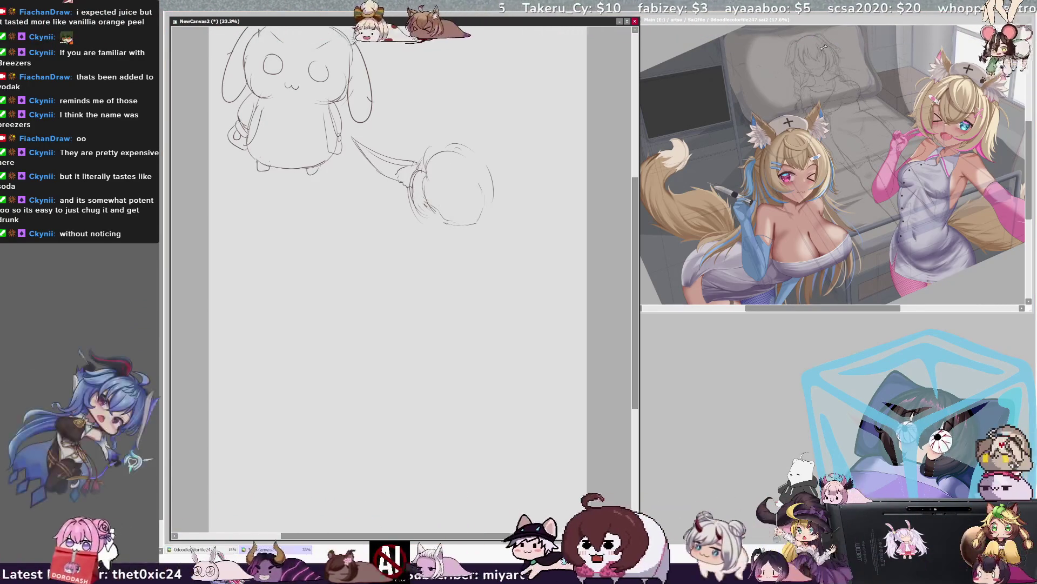
key(End)
key(End)
key(End)
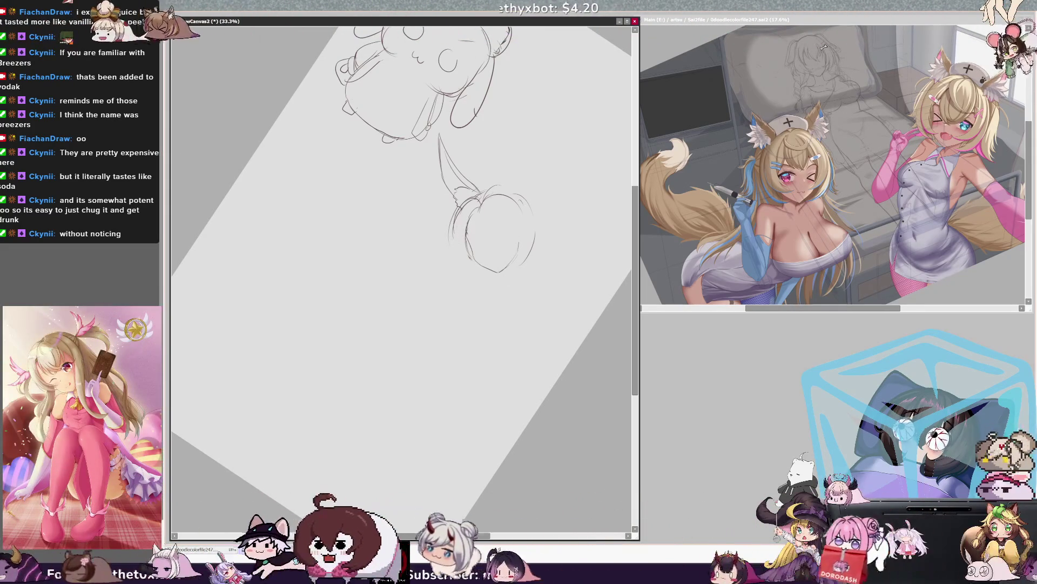
Refine the head's left and right edges and sketch a bow shape above it.
drag(455, 213, 440, 249)
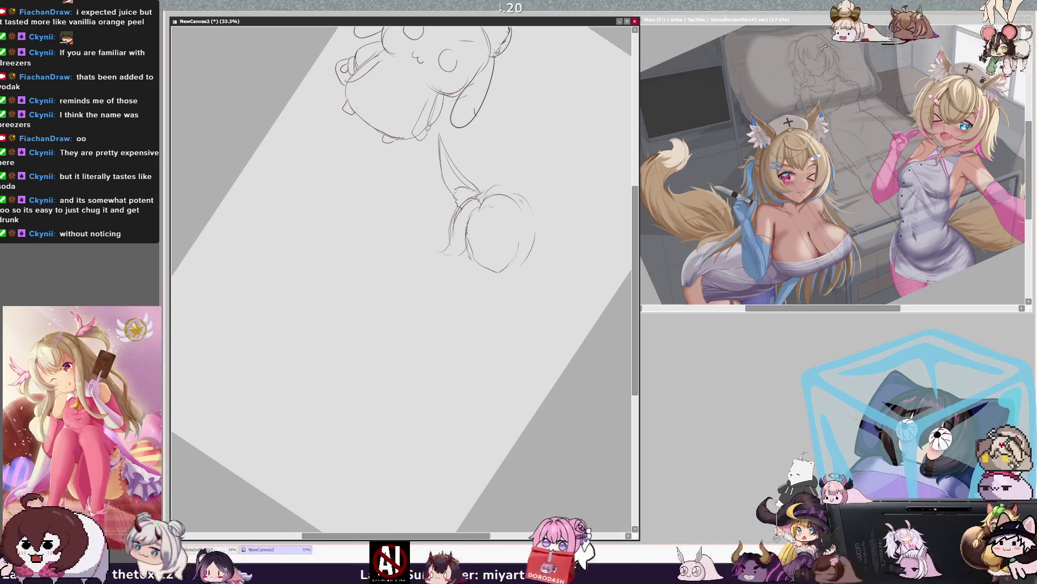
mouse_move(504, 164)
mouse_down()
mouse_move(498, 192)
mouse_move(537, 210)
mouse_up()
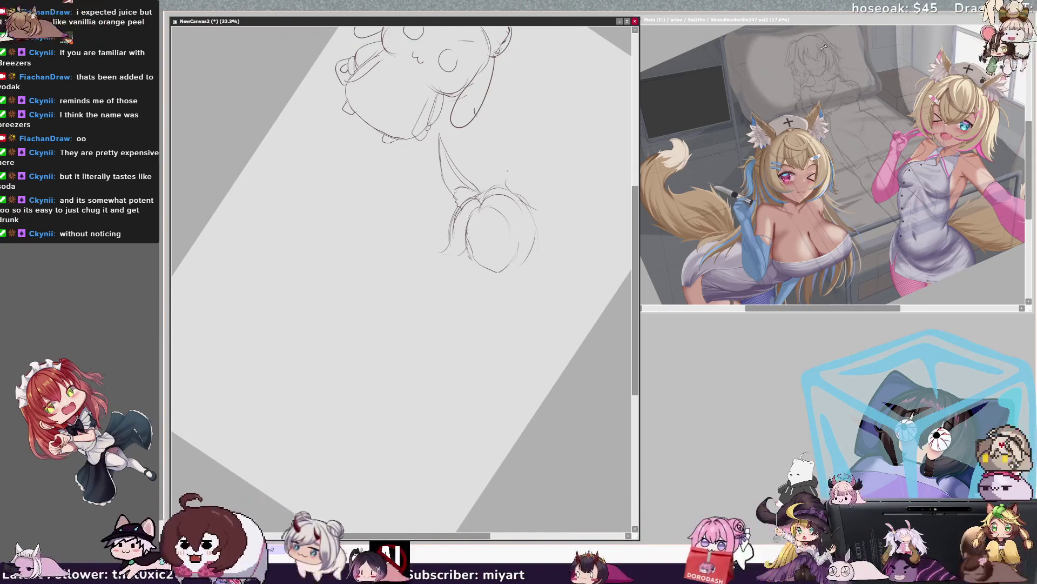
mouse_move(544, 183)
mouse_down()
mouse_move(532, 196)
mouse_move(540, 216)
mouse_up()
mouse_move(511, 183)
mouse_down()
mouse_move(500, 200)
mouse_move(533, 181)
mouse_up()
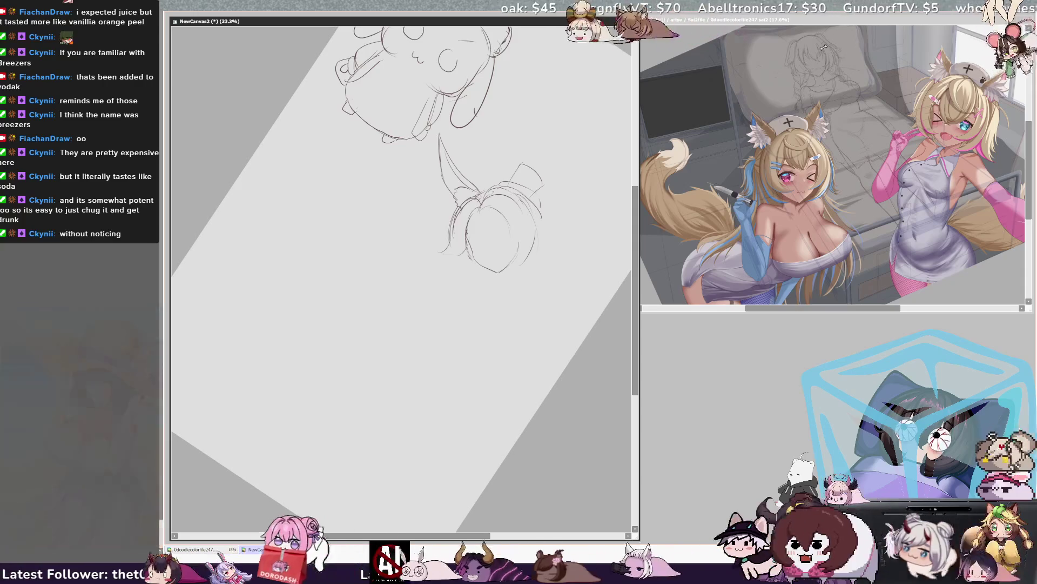
Draw a tall bunny ear above the head and redraw its outline more darkly.
drag(497, 124, 493, 184)
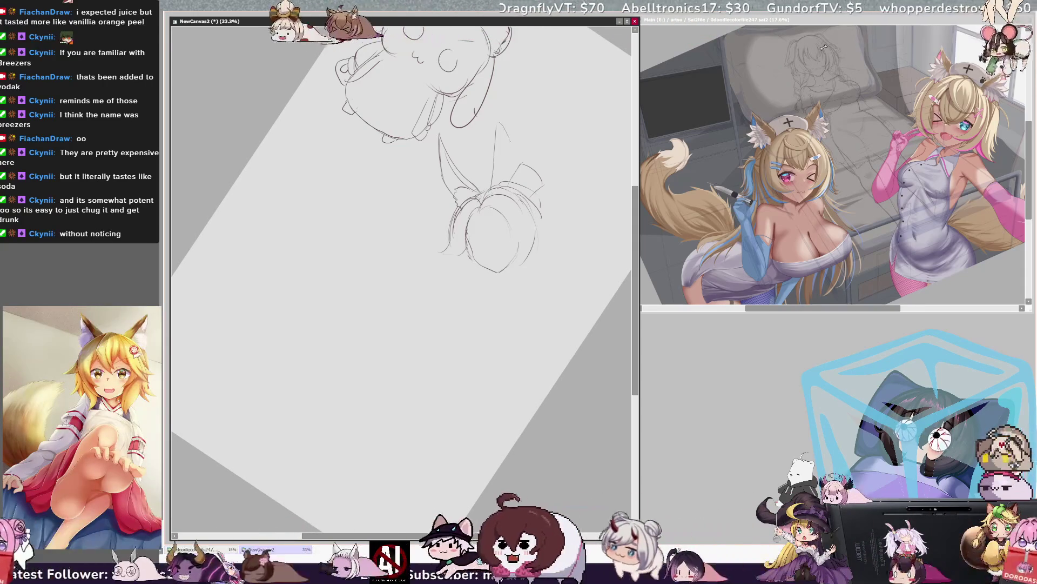
drag(512, 146, 518, 181)
drag(501, 120, 514, 173)
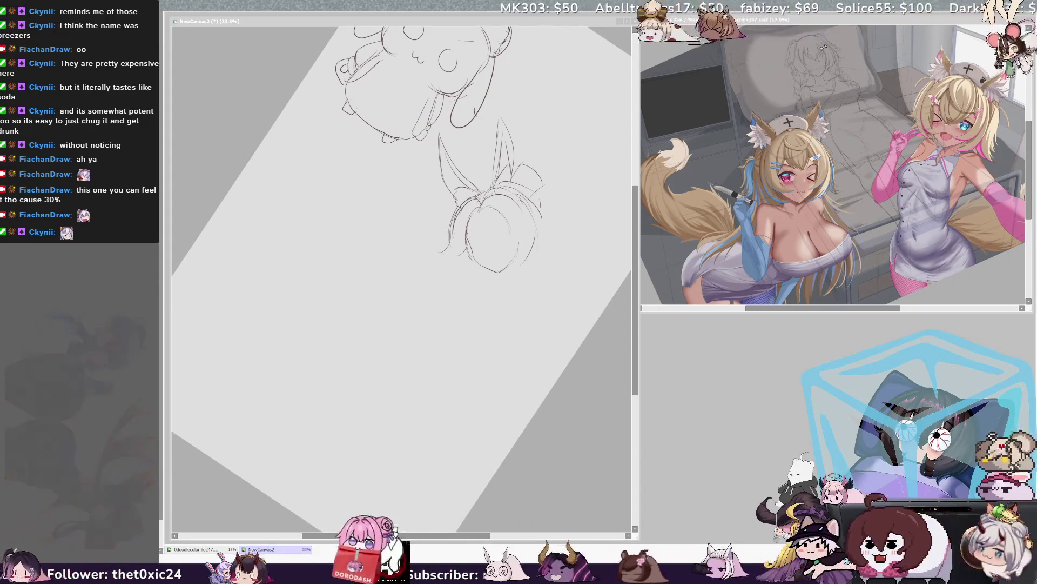
click(558, 176)
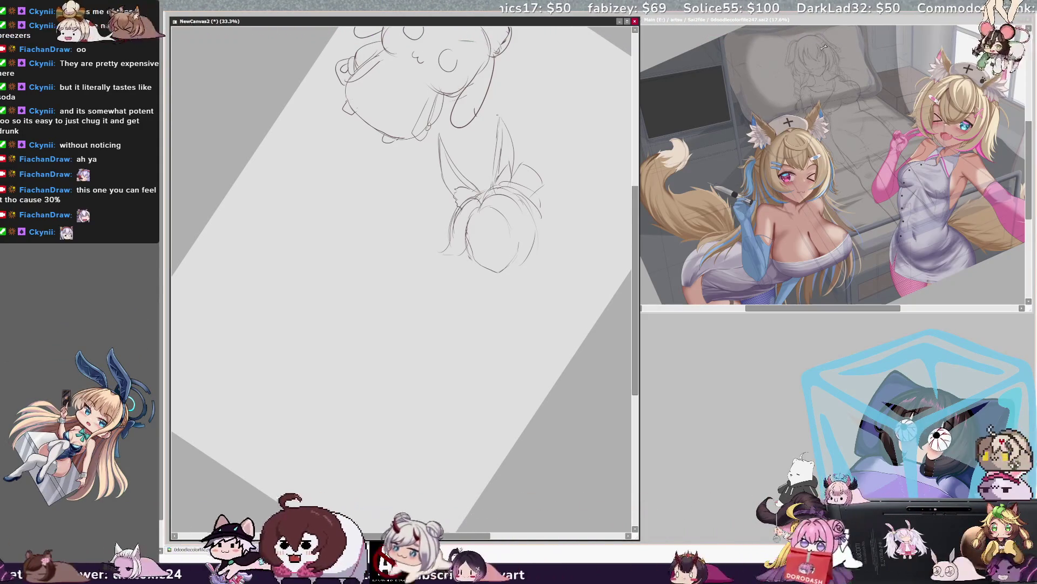
Touch up the ear tip and the head's right, top and left edges.
drag(497, 115, 507, 125)
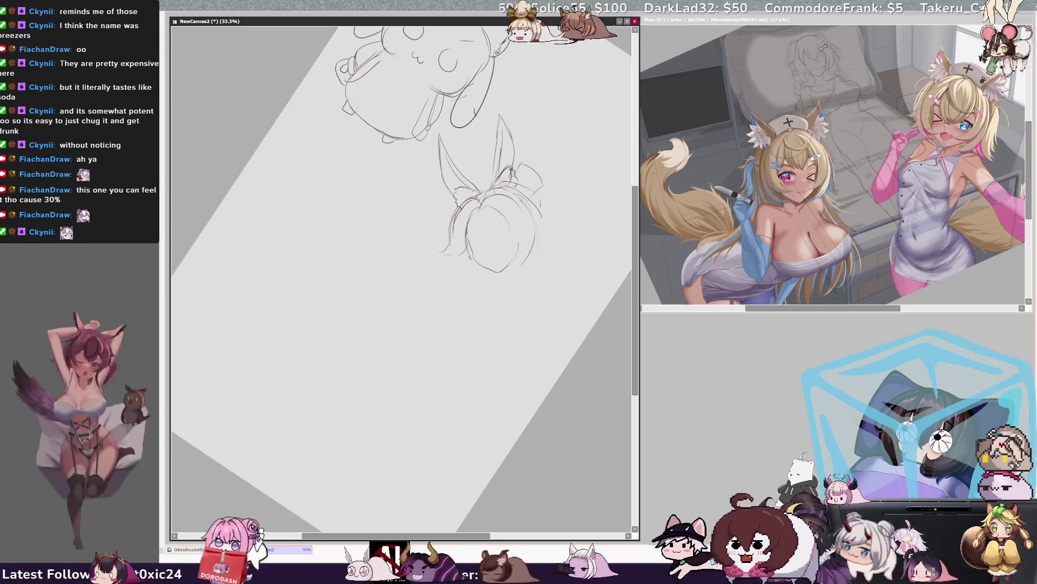
drag(534, 206, 541, 238)
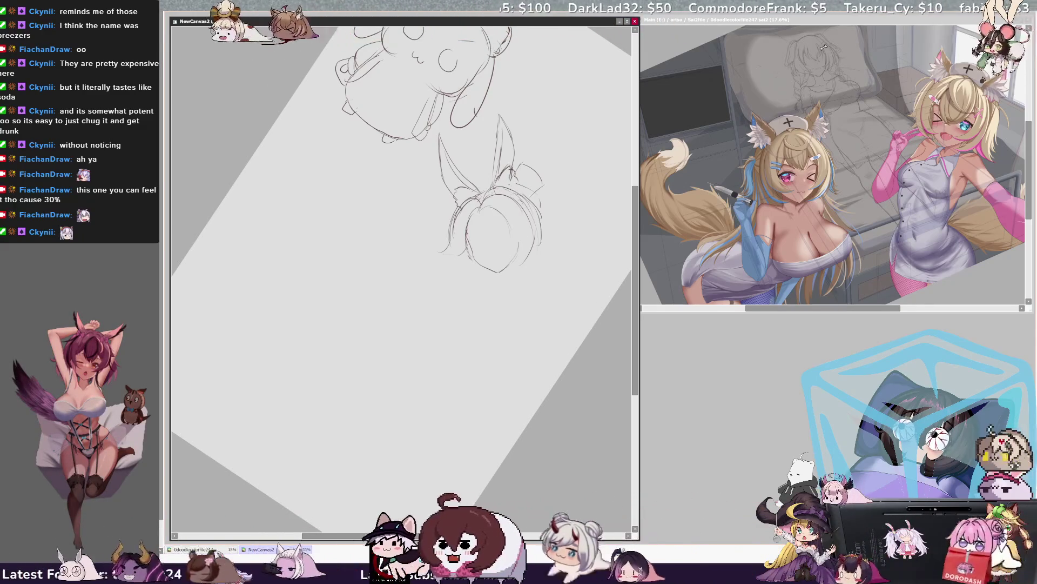
drag(513, 183, 526, 199)
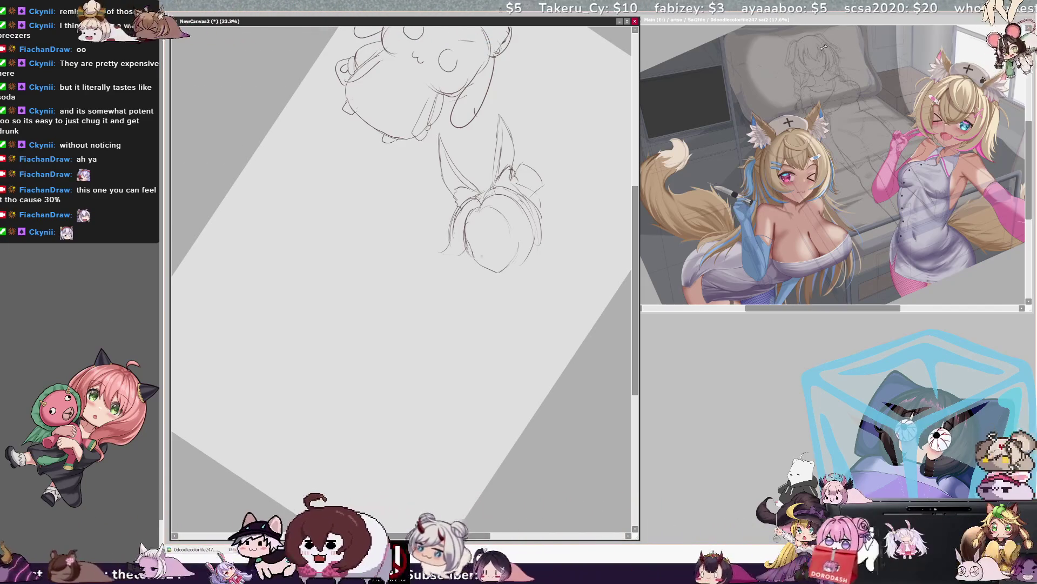
drag(475, 215, 471, 237)
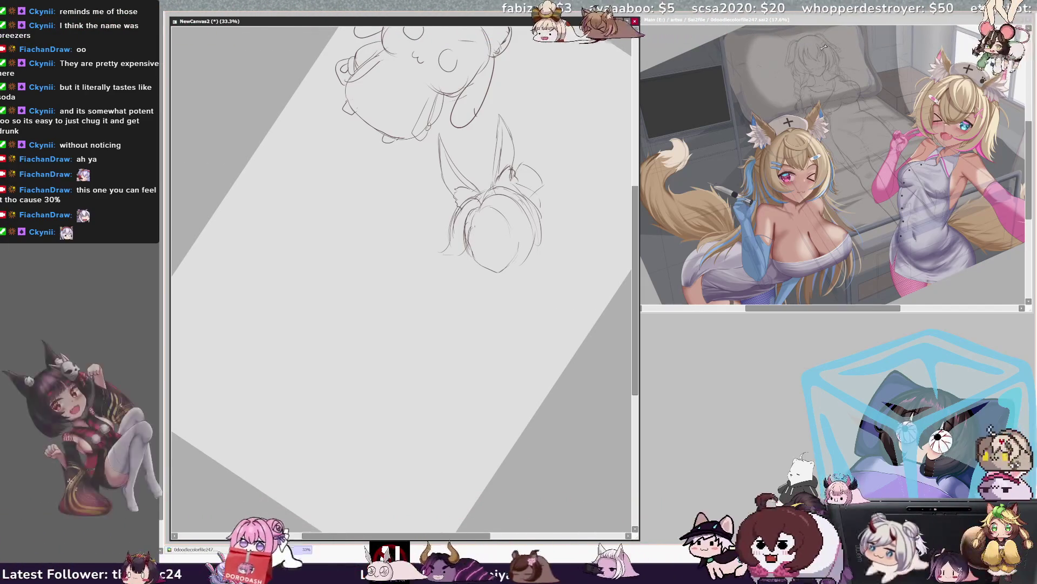
Sketch three hair strands across the bangs and mark the chin.
mouse_move(478, 221)
mouse_down()
mouse_move(484, 235)
mouse_move(500, 235)
mouse_up()
drag(501, 216, 512, 231)
drag(512, 205, 521, 232)
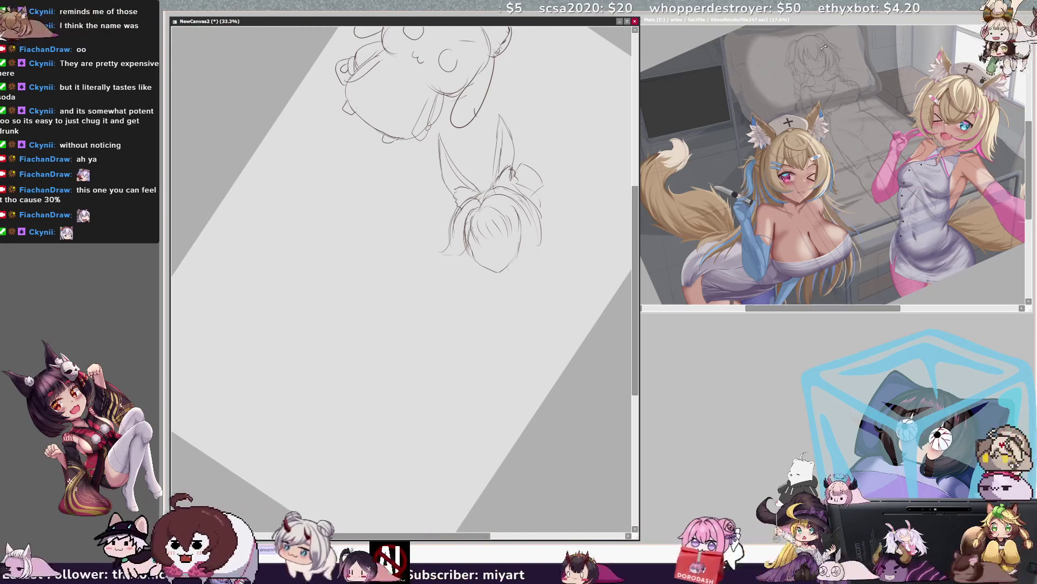
drag(477, 264, 491, 269)
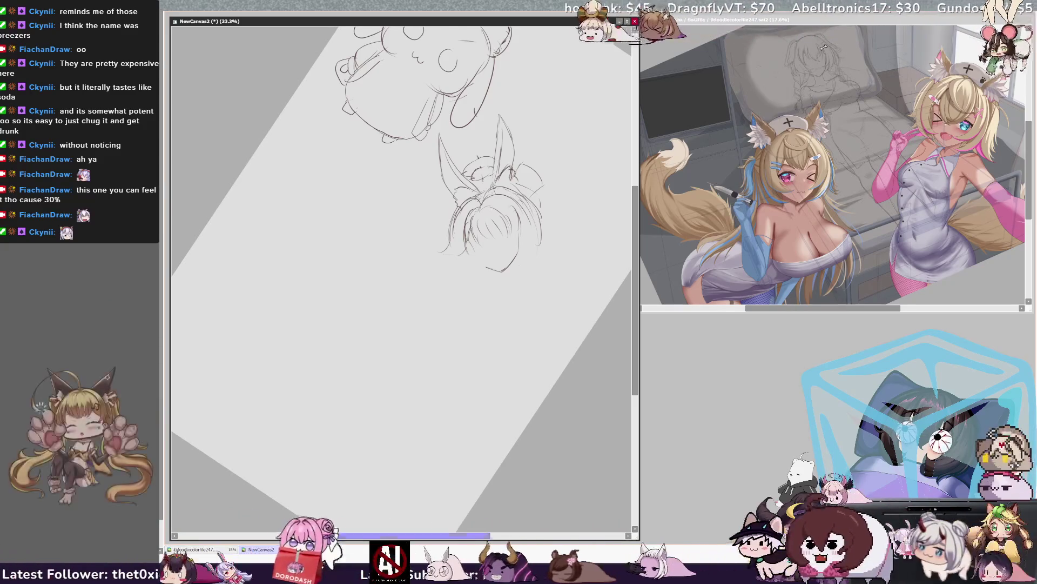
Undo the faint jaw strokes and redraw the jaw line on the head's lower left.
scroll(402, 280, right, 2)
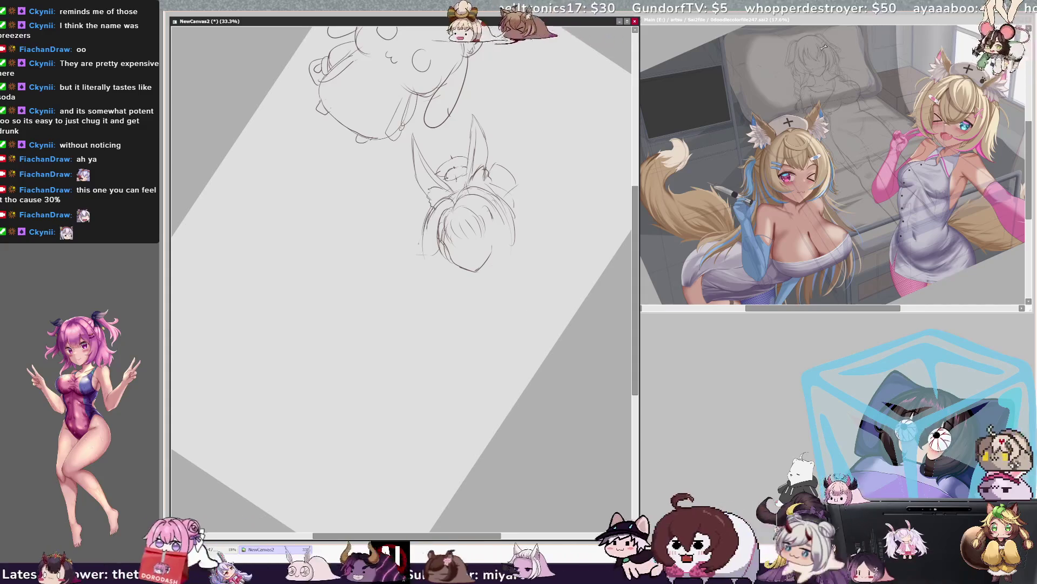
key(ctrl+z)
key(ctrl+z)
mouse_move(427, 222)
mouse_down()
mouse_move(426, 265)
mouse_move(442, 268)
mouse_up()
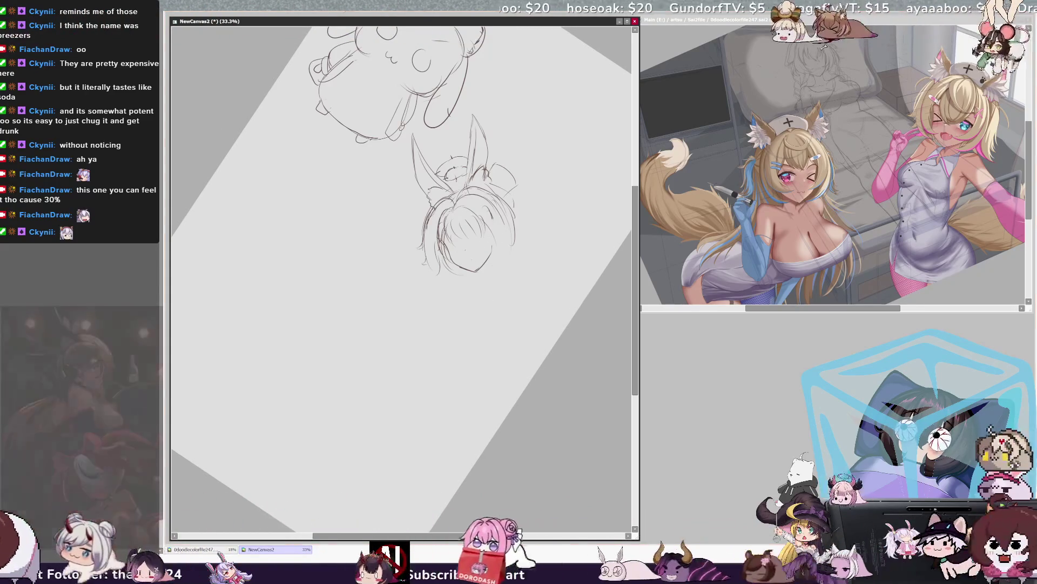
Reset the view rotation, then rotate and skew the girl's head upright with free transform.
key(Home)
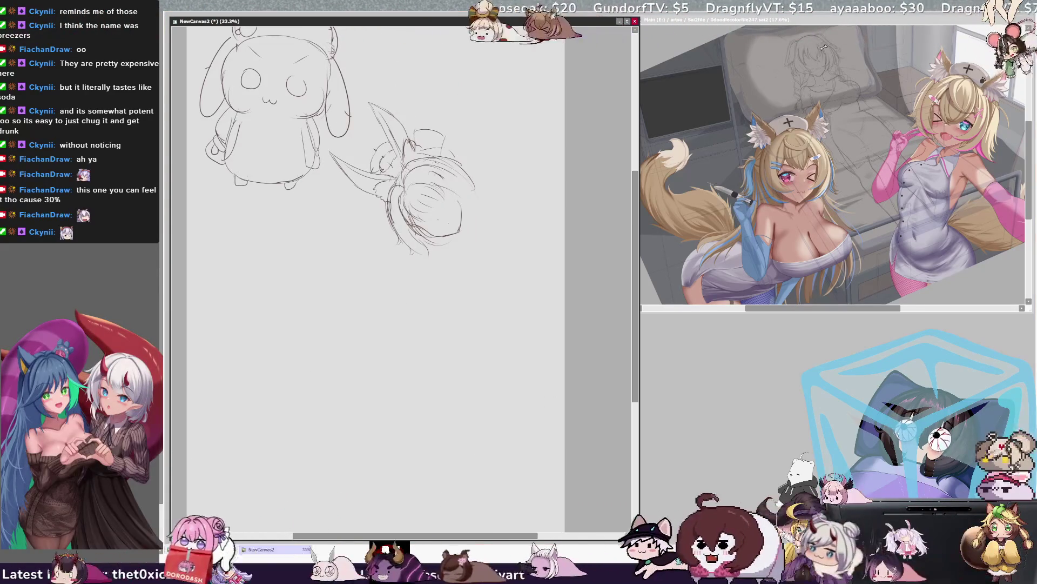
mouse_move(486, 124)
mouse_down()
mouse_move(508, 189)
mouse_move(495, 246)
mouse_up()
drag(539, 174, 538, 180)
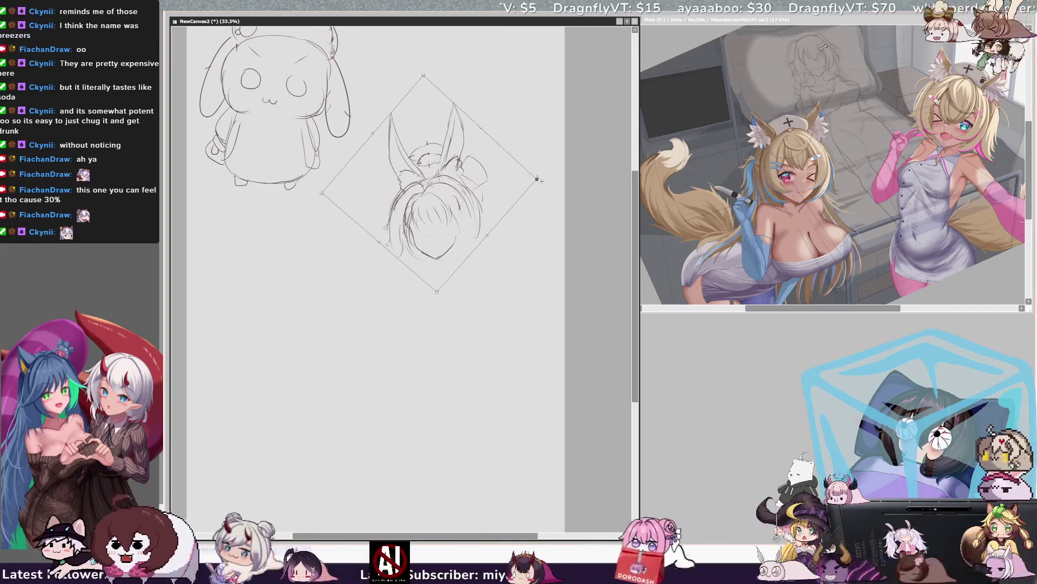
drag(436, 292, 445, 289)
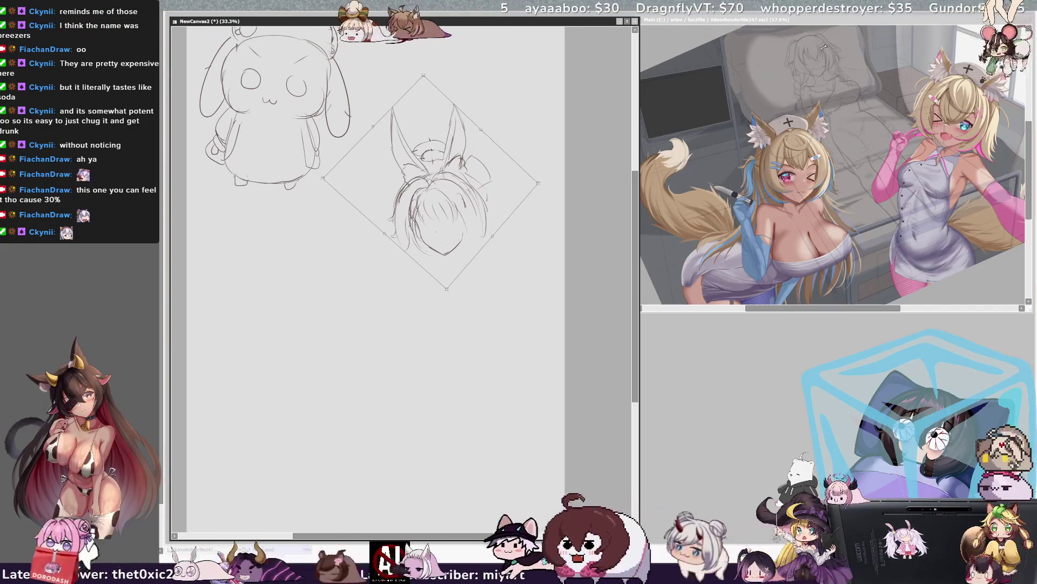
key(Return)
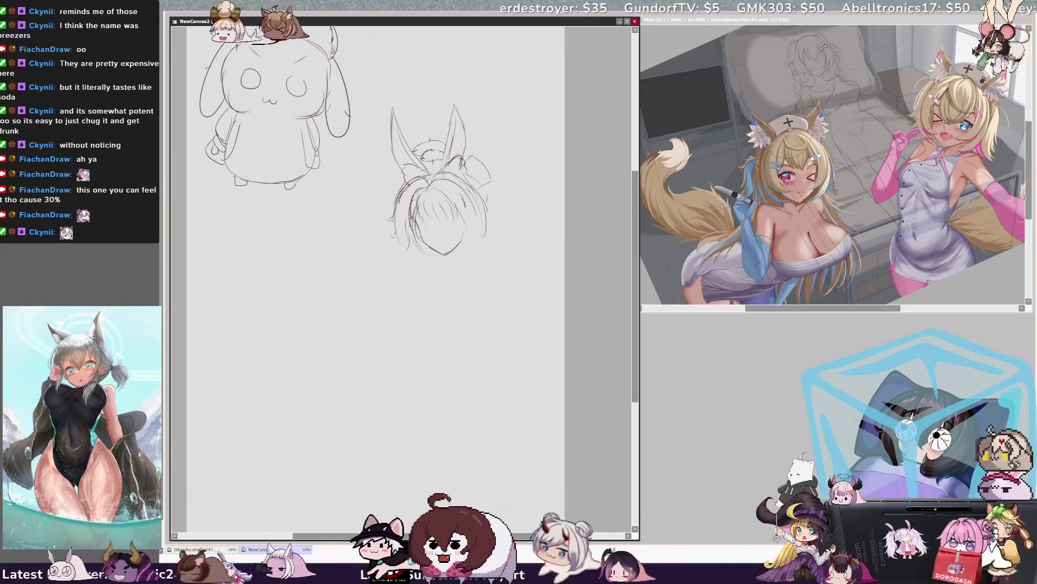
Add a short stroke below the chin, erase the old chin lines and draw a stroke on the head's right.
drag(443, 253, 441, 261)
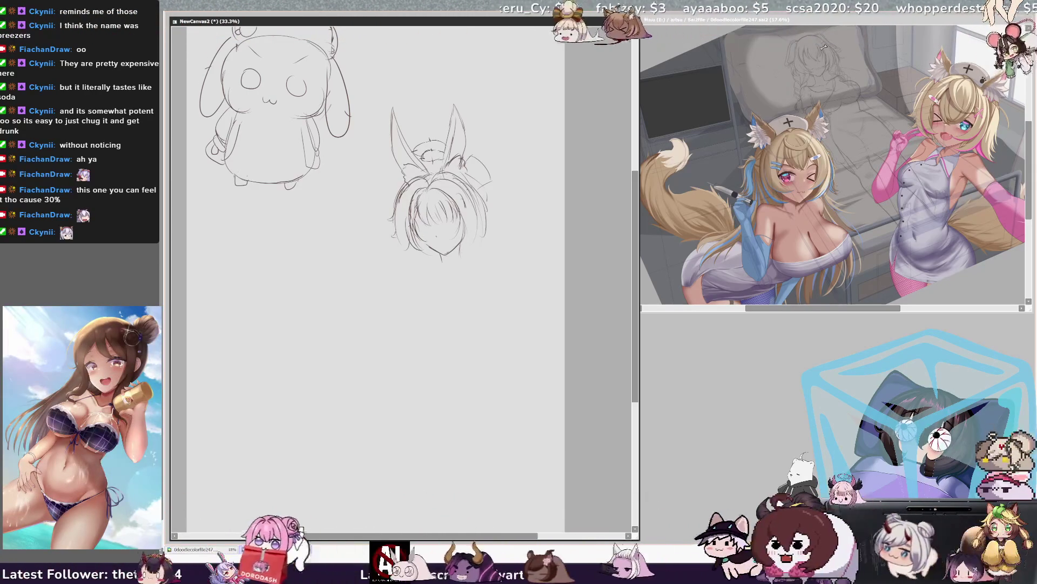
drag(424, 241, 452, 256)
ctrl+shift+click(424, 237)
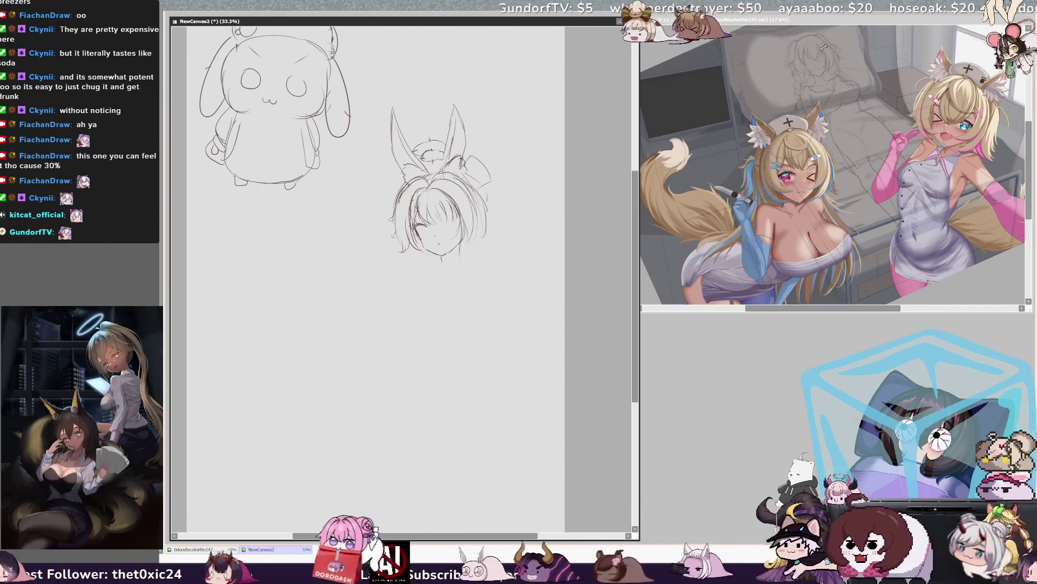
drag(454, 170, 482, 196)
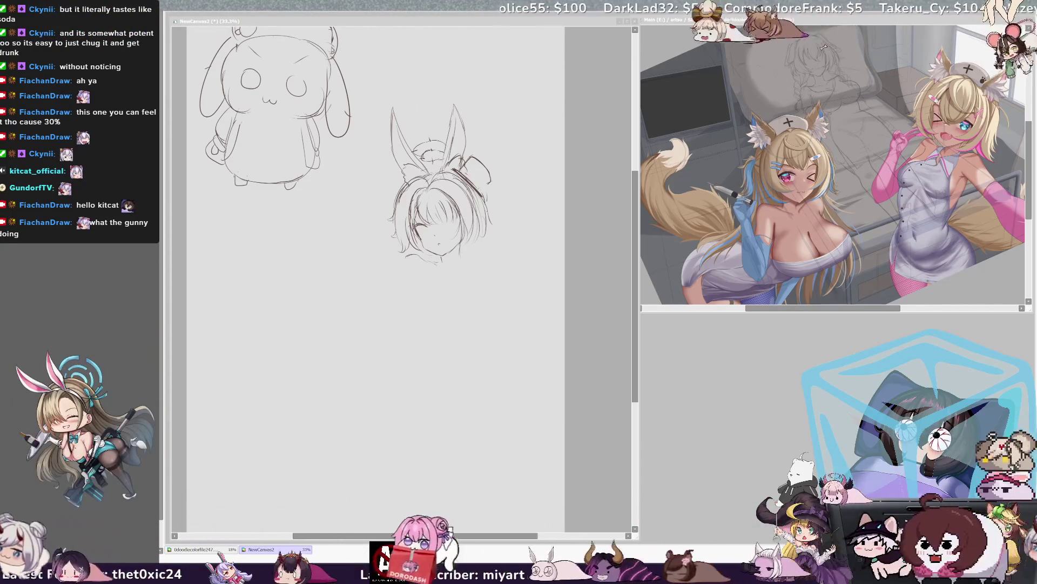
Focus the sketch canvas window and pan it sideways with the horizontal scrollbar.
click(481, 322)
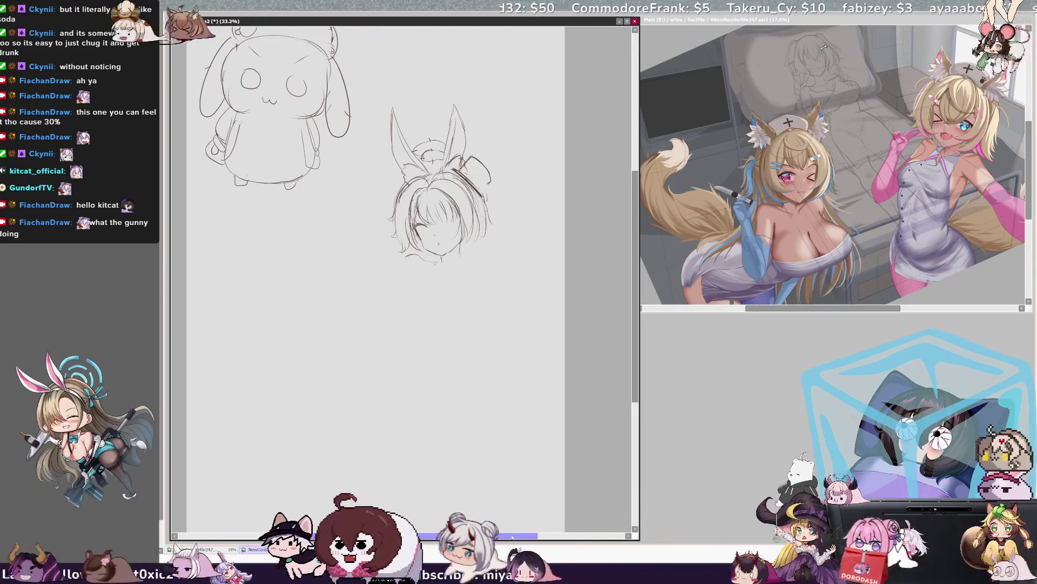
drag(509, 535, 495, 536)
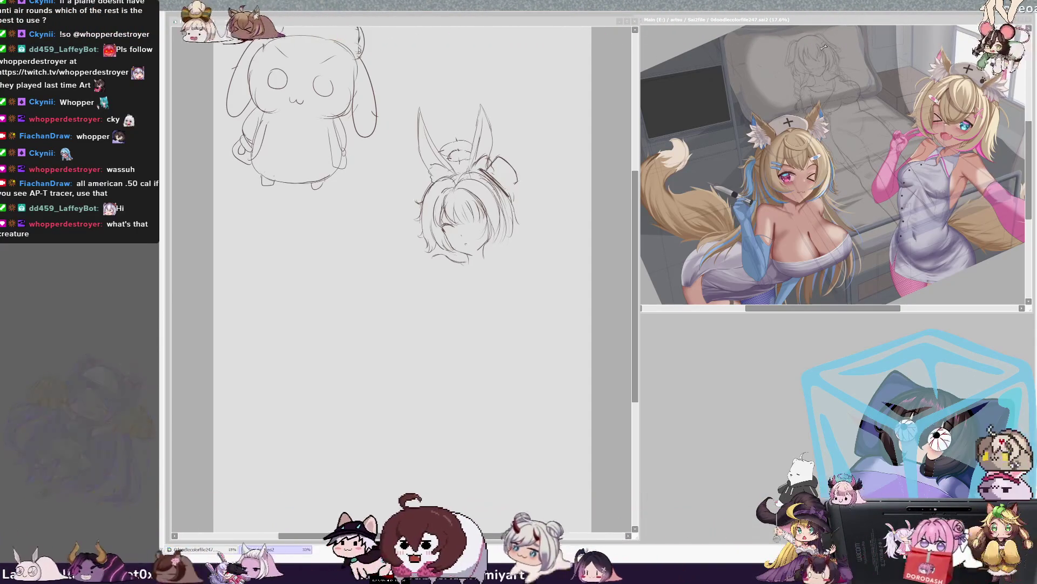
Pencil a long curved neck stroke below the girl's chin, then view the canvas mirrored to check it.
drag(517, 535, 512, 538)
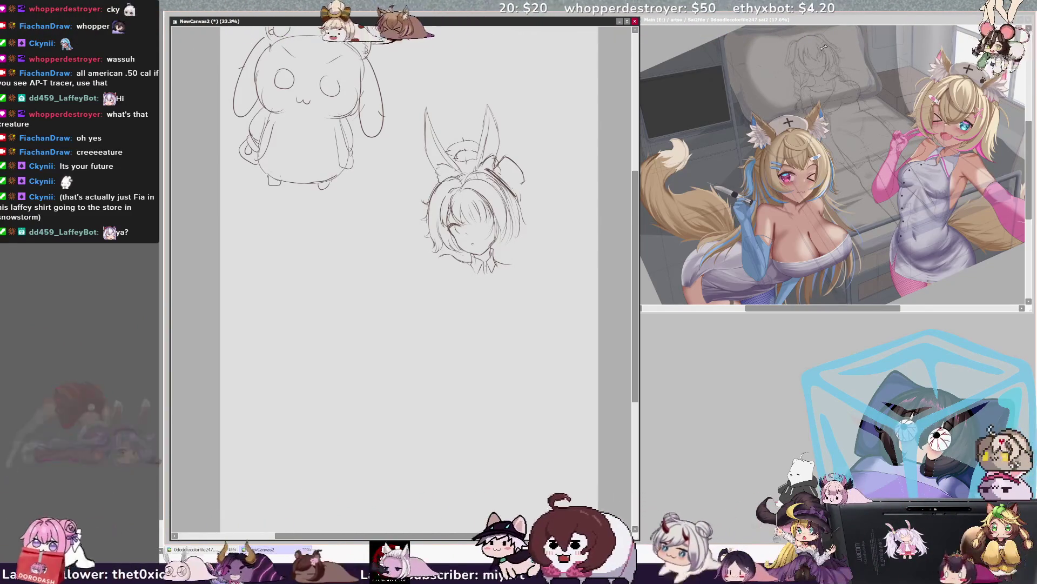
key(h)
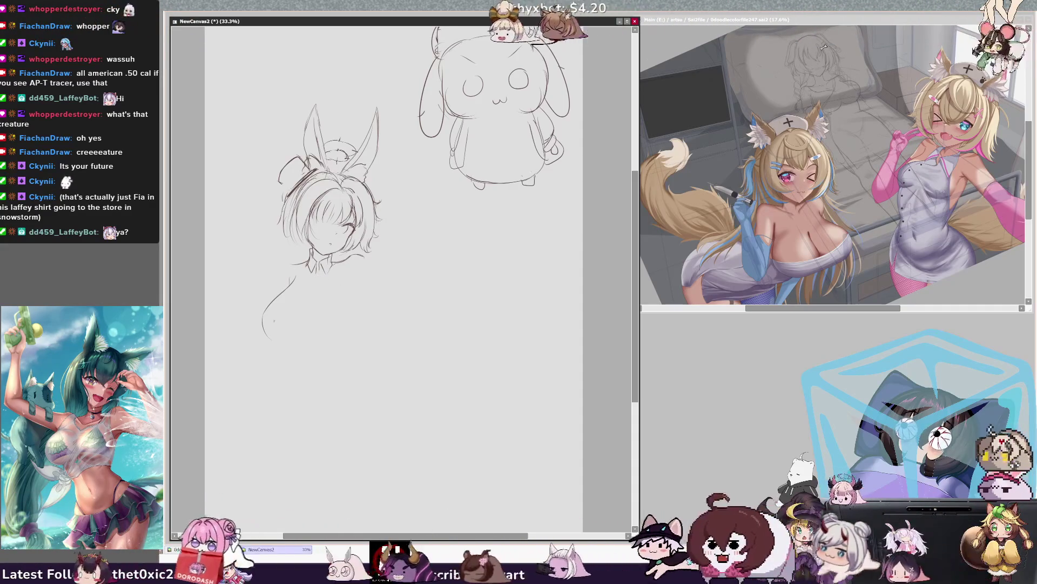
Undo a stray stroke below the girl and compare her chest in the mirrored and normal views.
key(h)
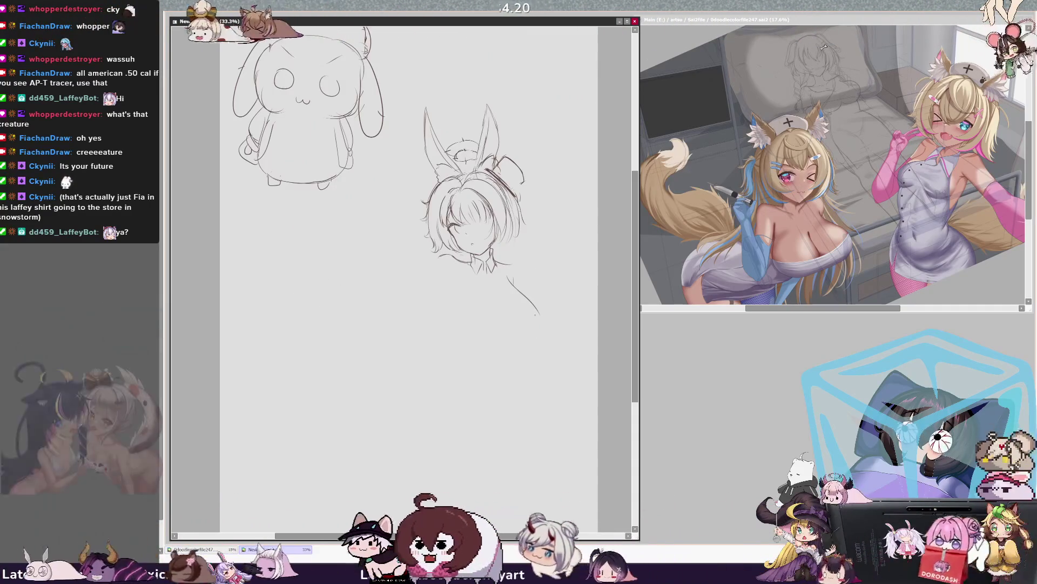
key(h)
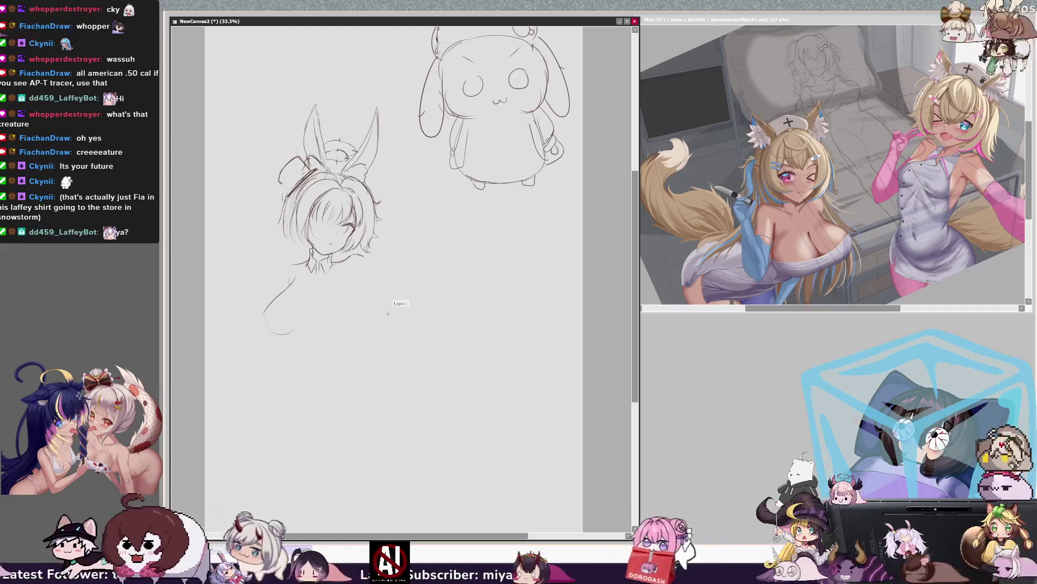
key(ctrl+z)
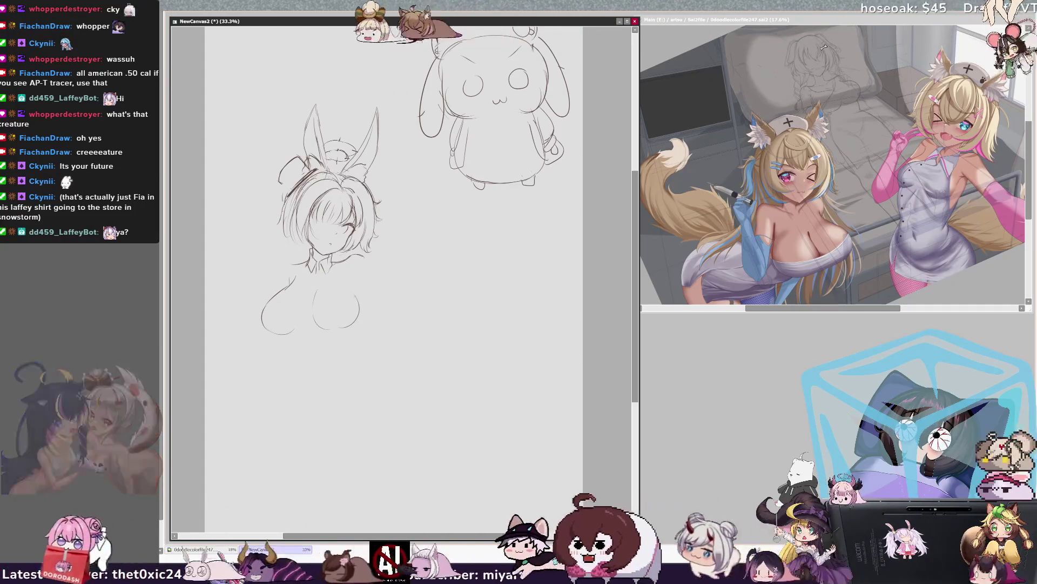
key(h)
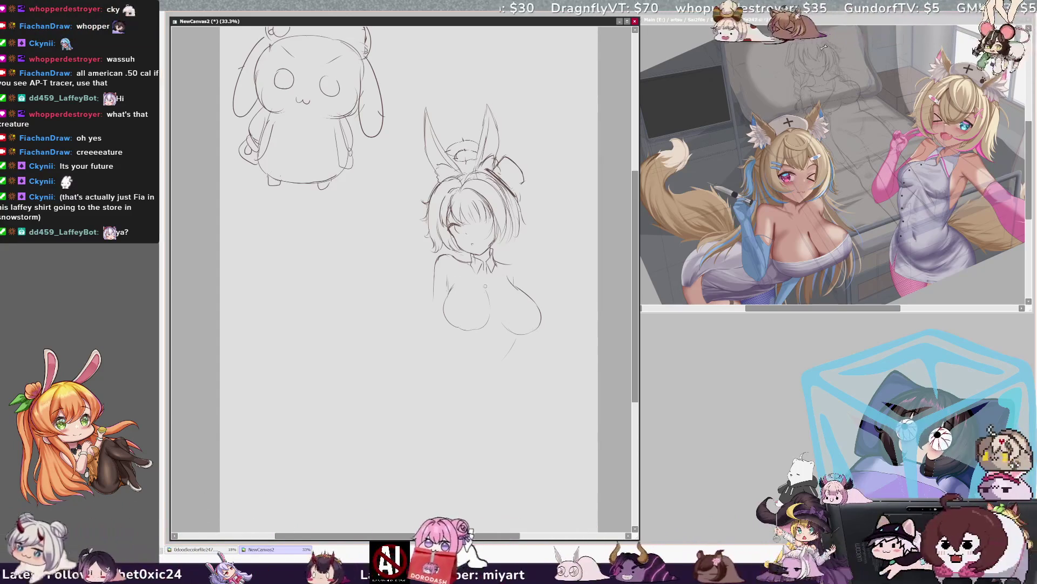
key(h)
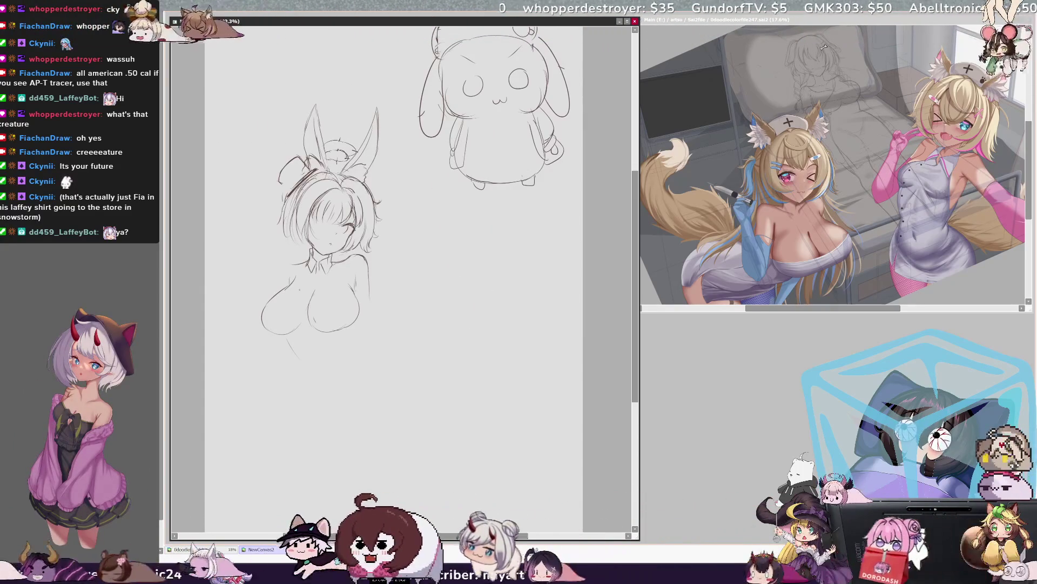
Undo the stray chest stroke and redraw the chest's right side, checking it in the mirrored view.
key(ctrl+z)
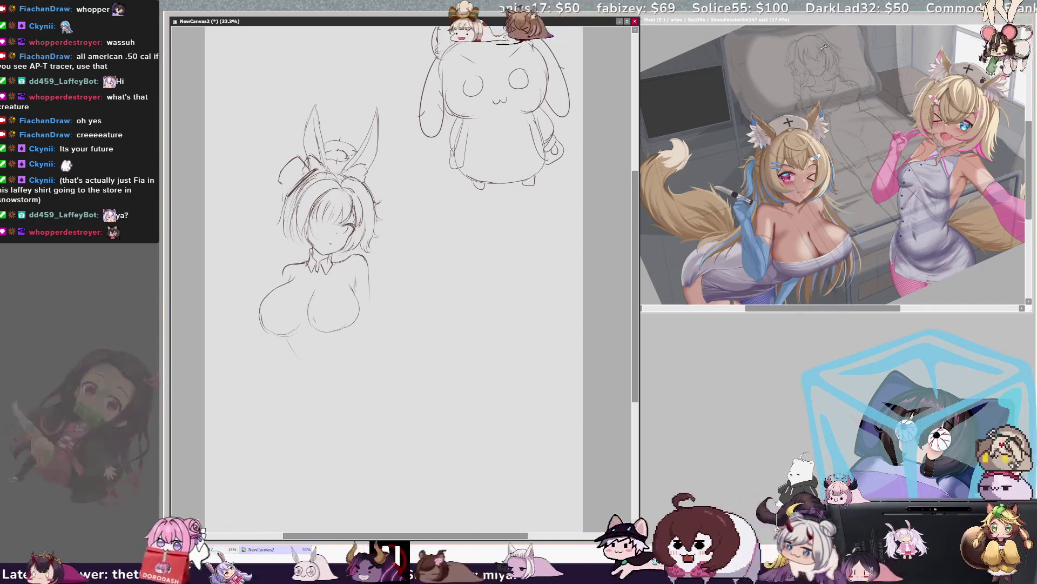
key(h)
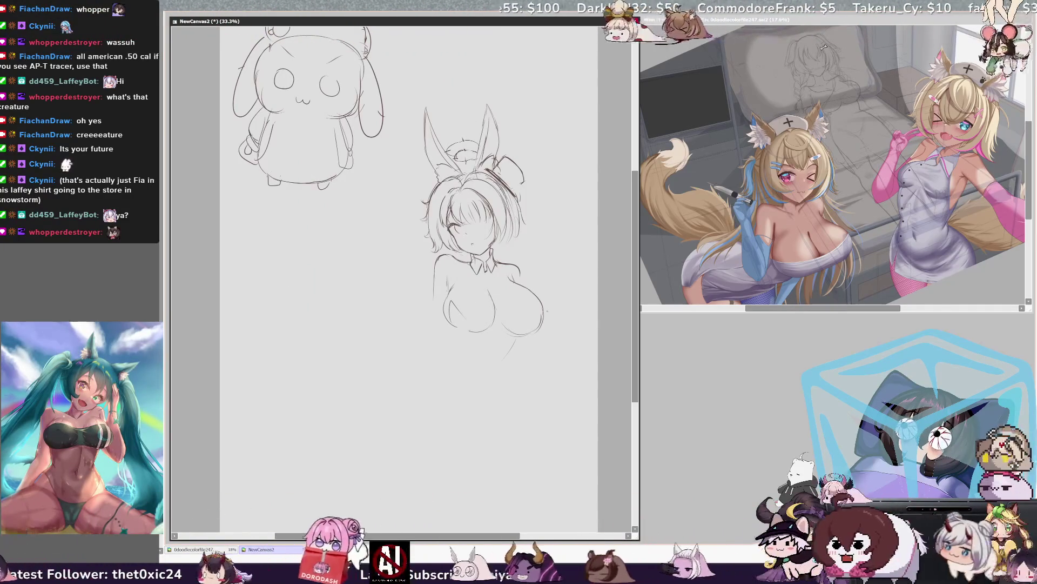
drag(536, 304, 522, 333)
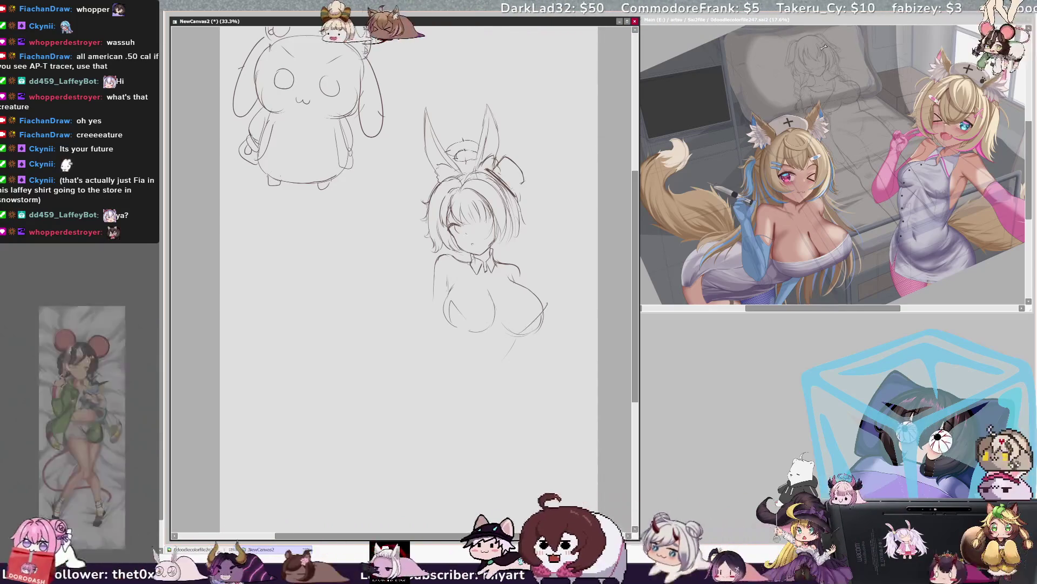
key(h)
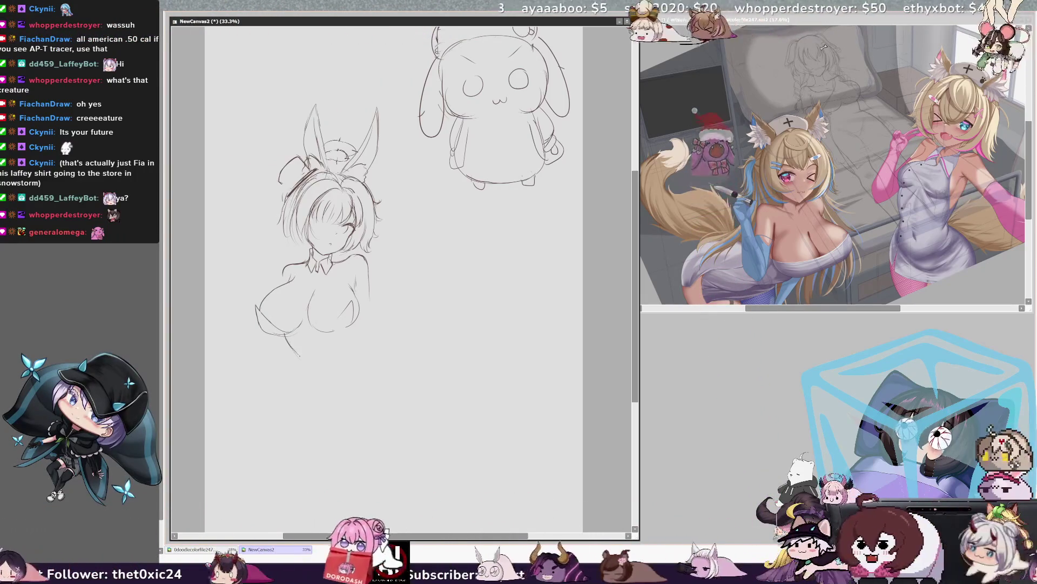
key(h)
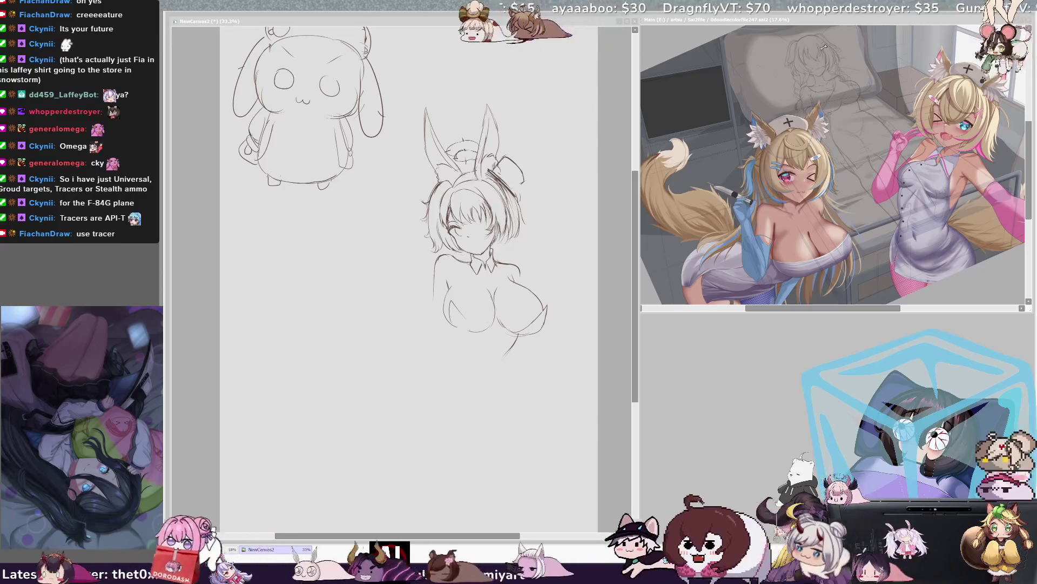
Redraw the left breast's outline and lower curve, and close a small navel mark below it.
click(559, 246)
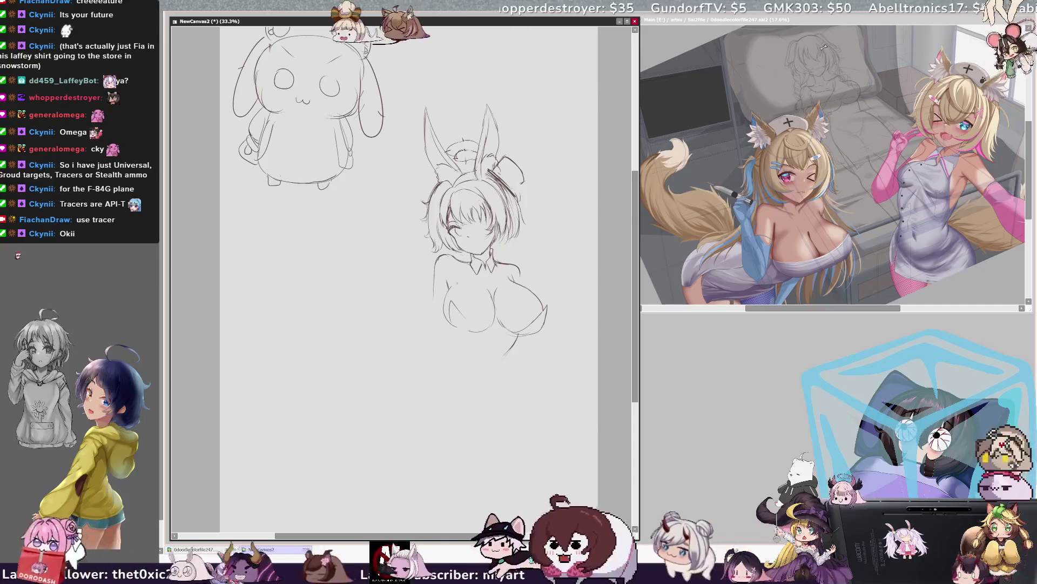
drag(449, 308, 453, 312)
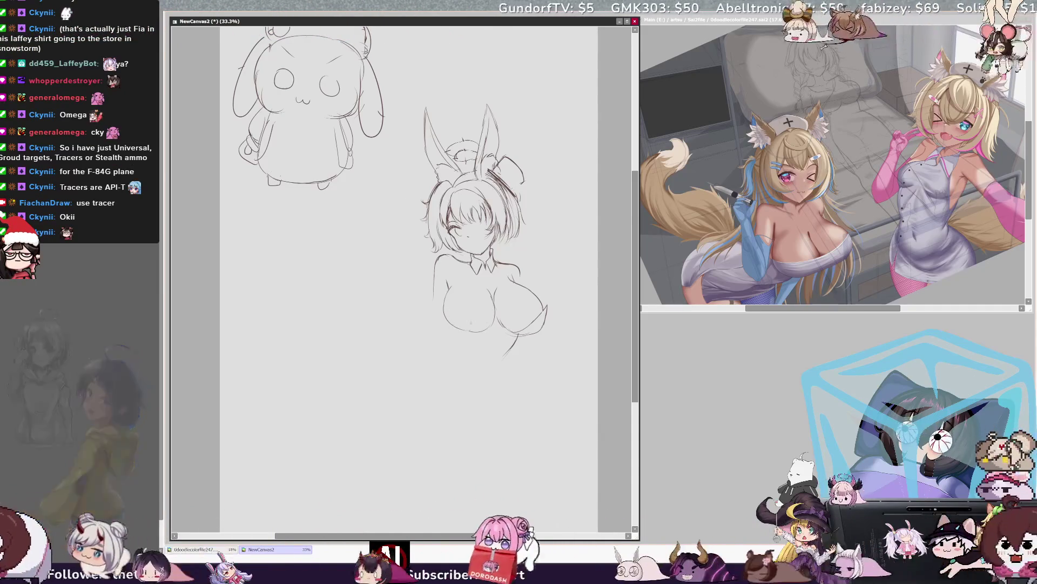
drag(456, 314, 460, 300)
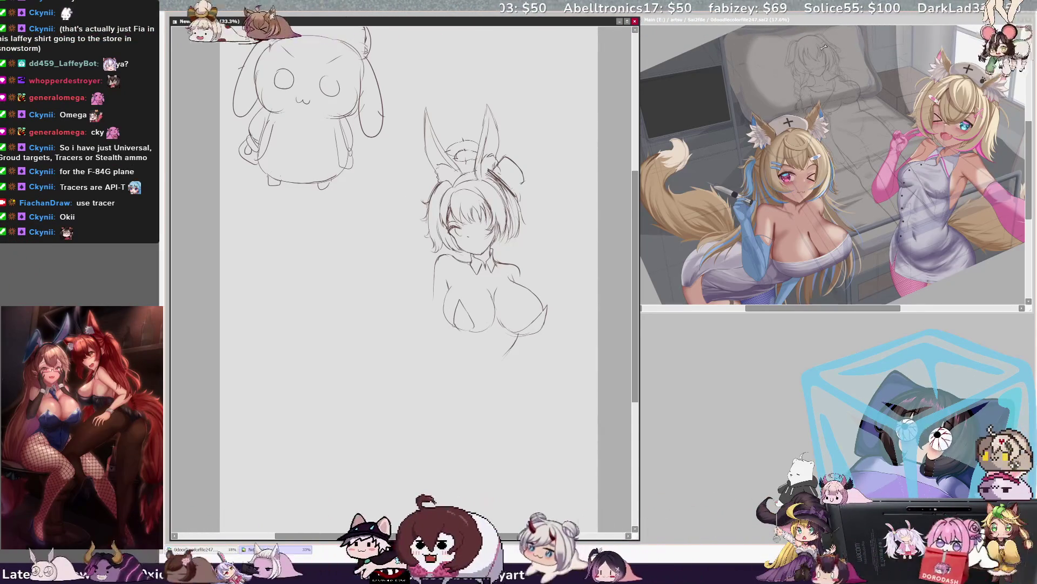
drag(454, 323, 463, 334)
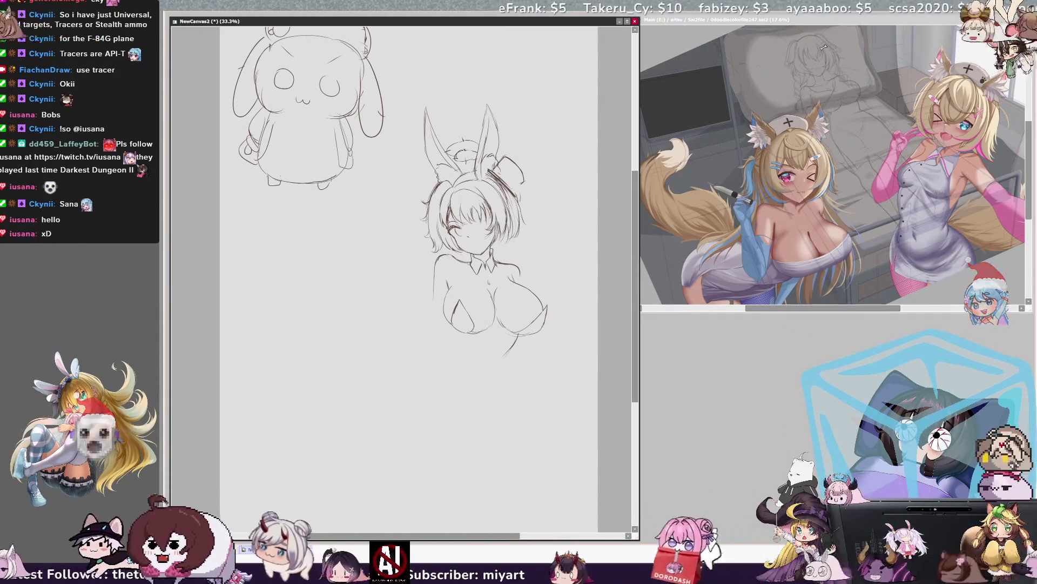
drag(488, 280, 489, 279)
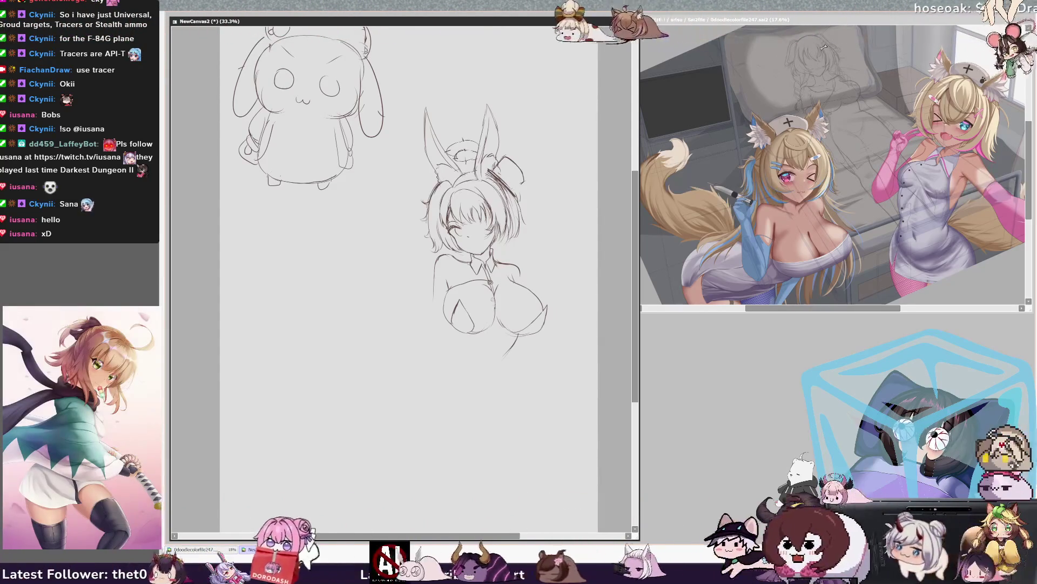
Draw waist lines down from the chest on both sides, checking them in the mirrored view.
key(h)
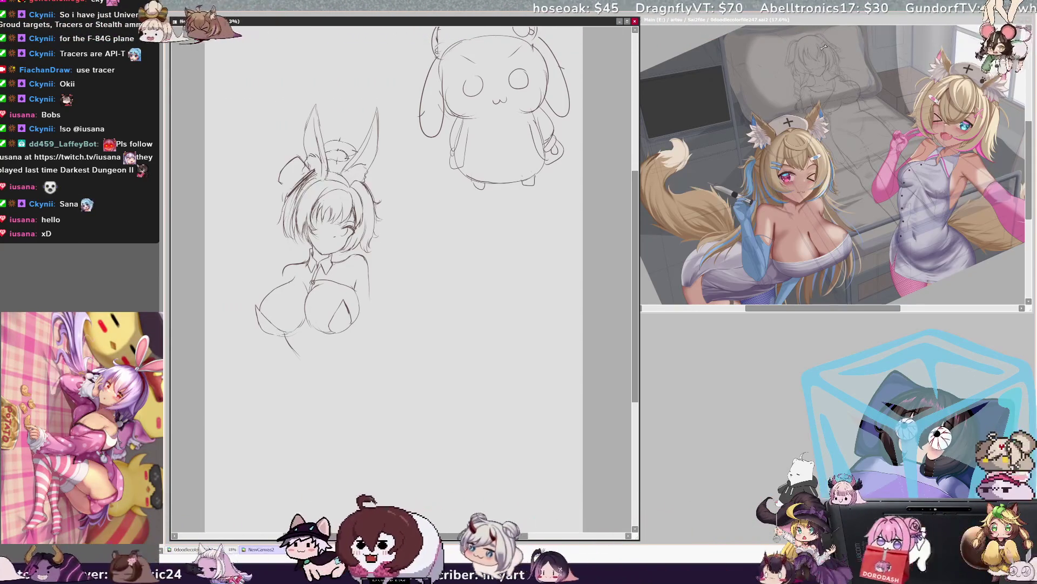
key(ctrl+z)
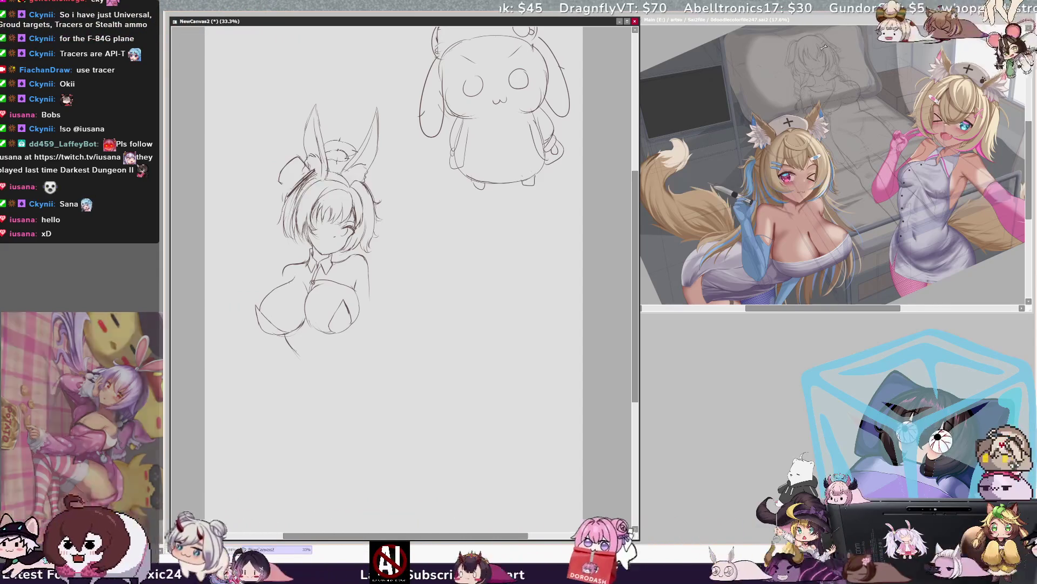
drag(295, 349, 294, 370)
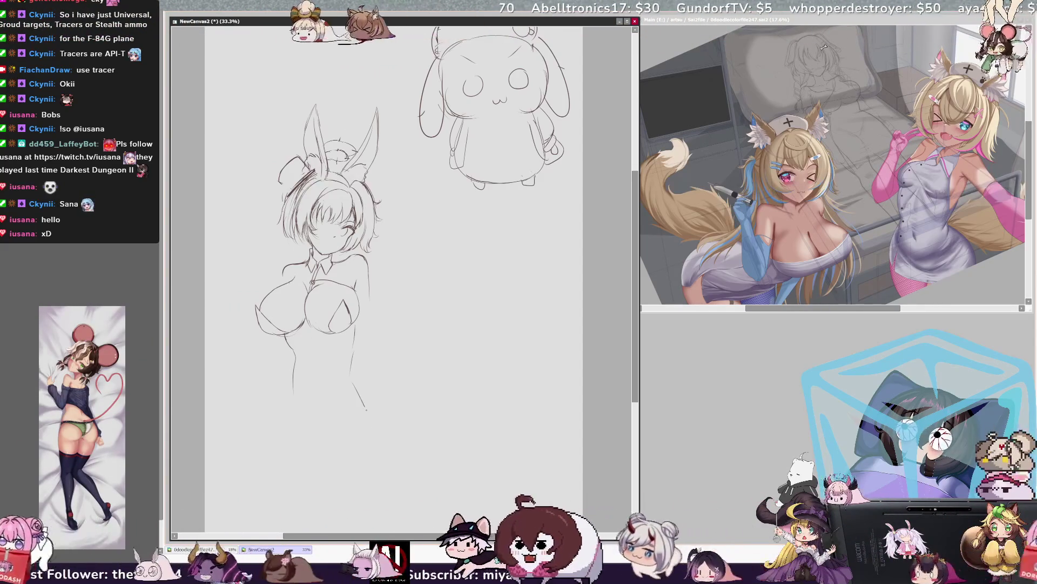
drag(351, 354, 371, 421)
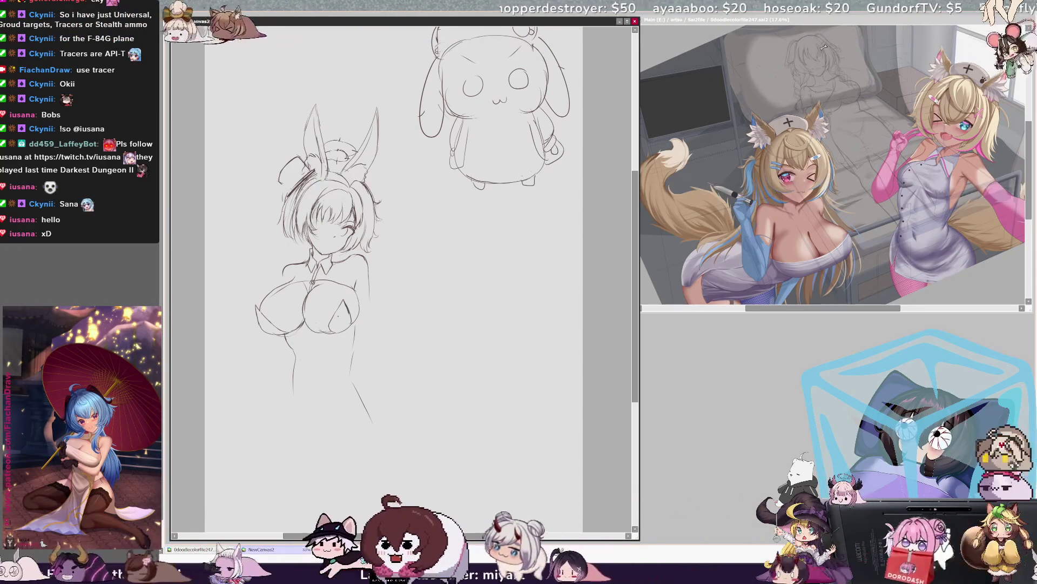
key(h)
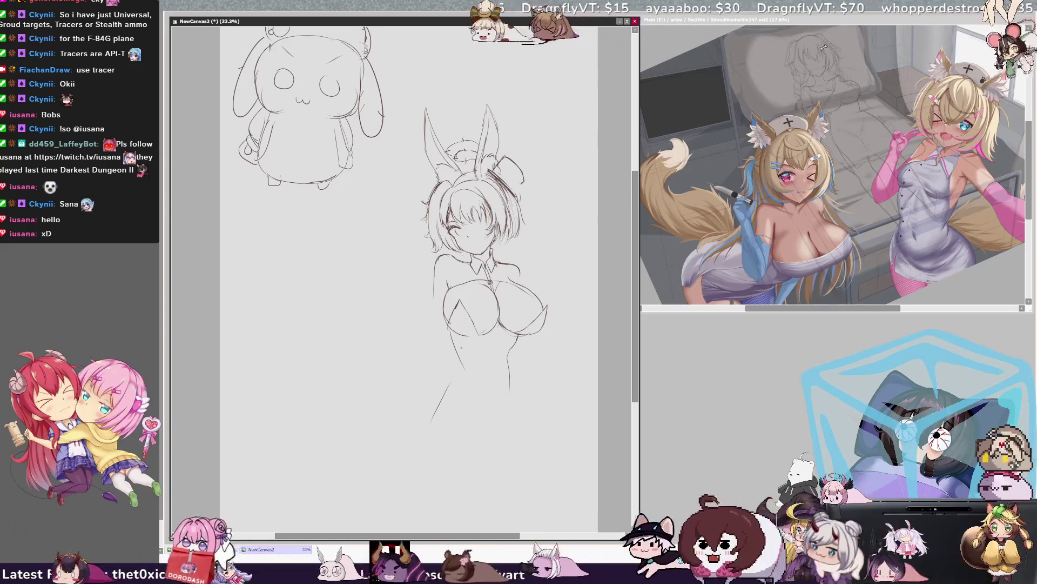
Redraw the torso's left contour and the curve of the left shoulder.
drag(441, 318, 438, 386)
key(ctrl+z)
drag(449, 350, 439, 384)
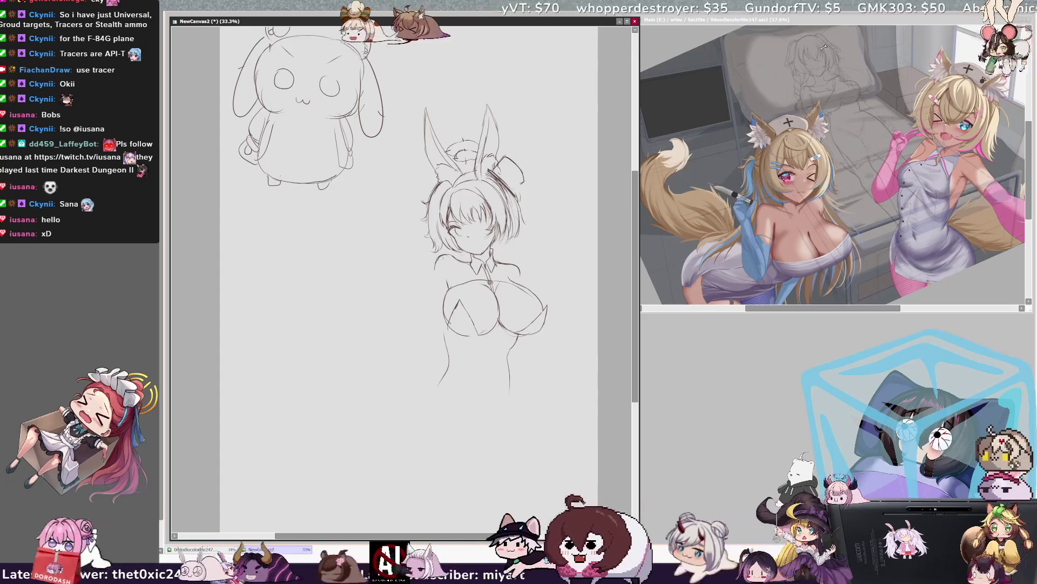
mouse_move(439, 255)
mouse_down()
mouse_move(413, 303)
mouse_move(432, 342)
mouse_up()
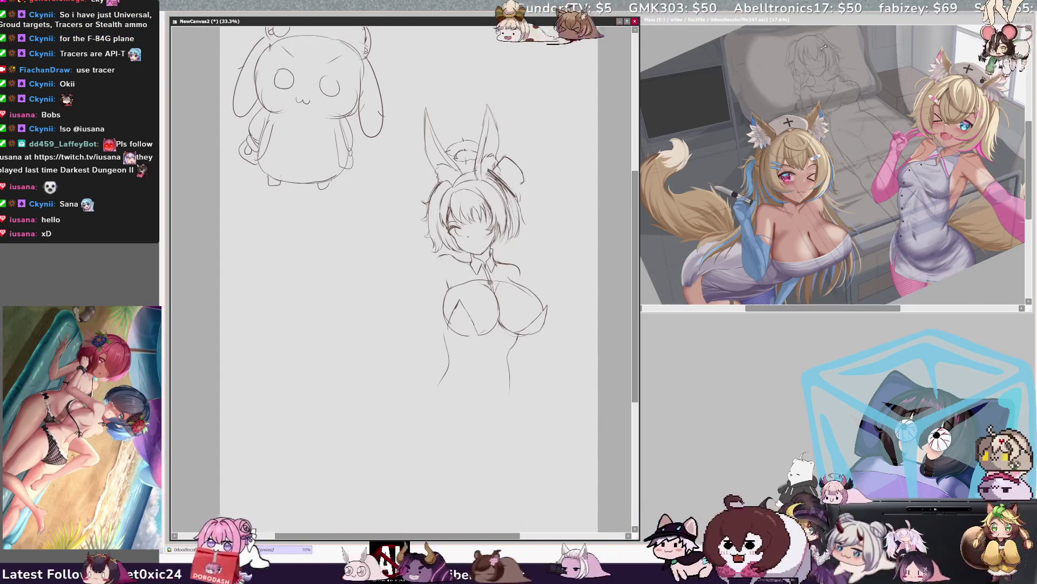
key(ctrl+z)
key(ctrl+z)
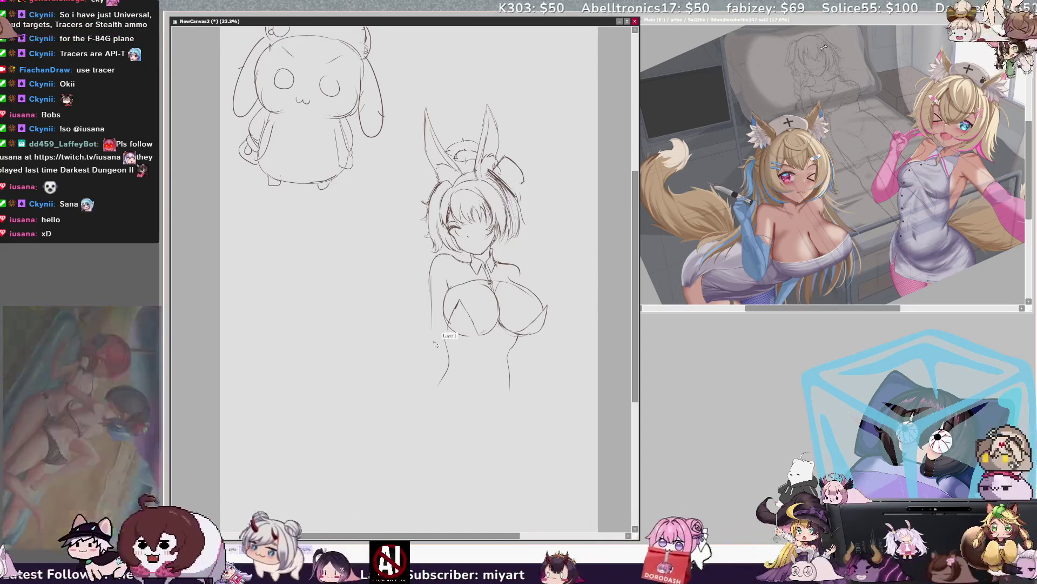
drag(439, 253, 433, 295)
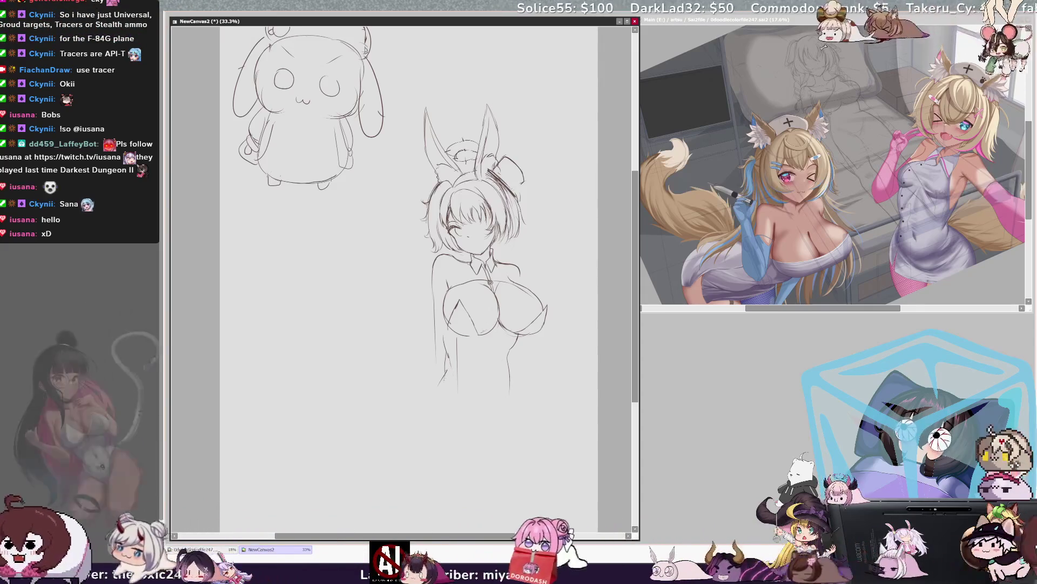
Sketch the hip line sweeping down and outward into the start of the leg.
drag(446, 368, 420, 397)
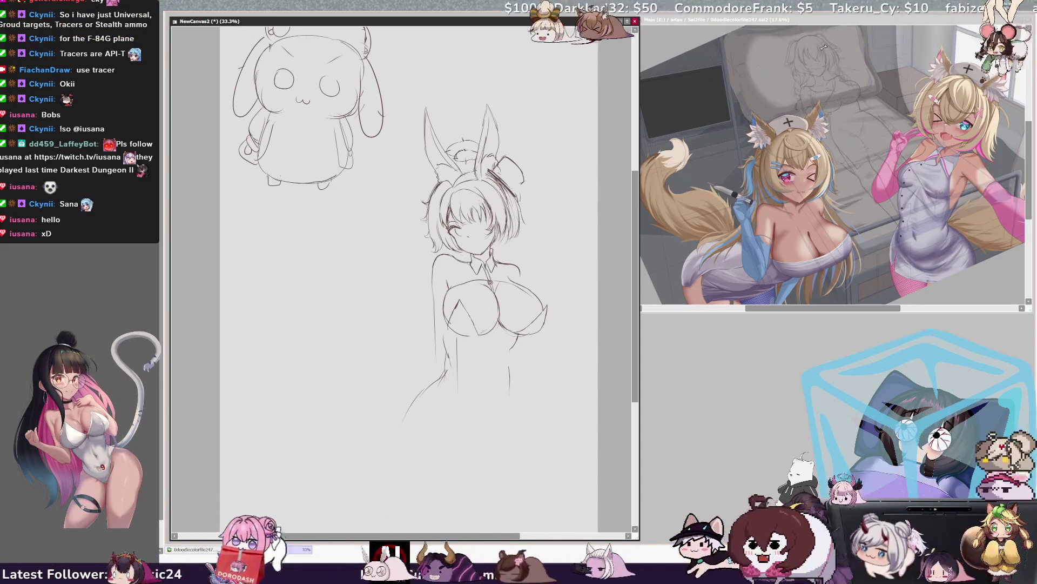
key(ctrl+z)
key(ctrl+z)
key(ctrl+z)
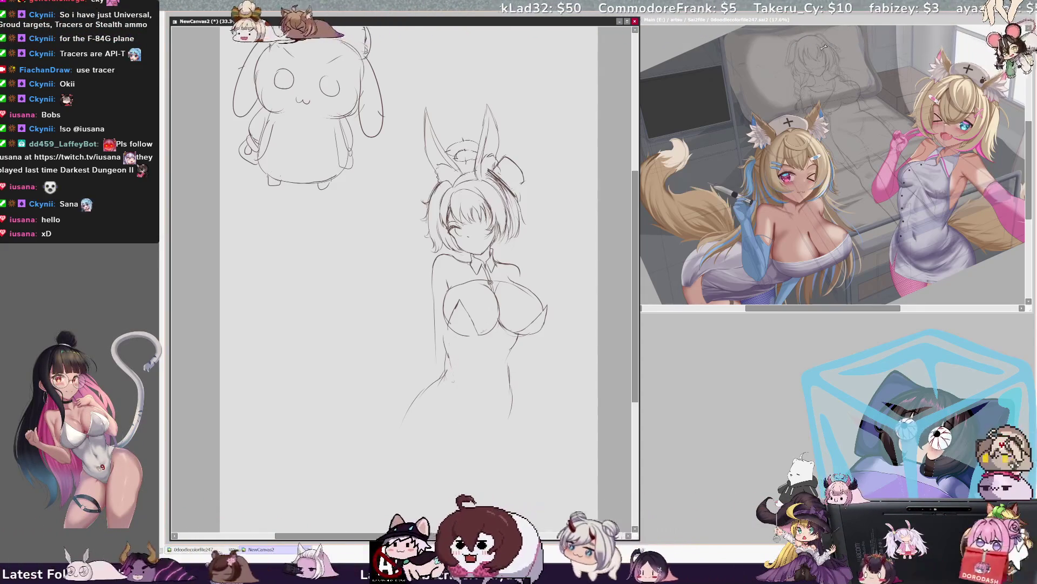
drag(432, 264, 435, 298)
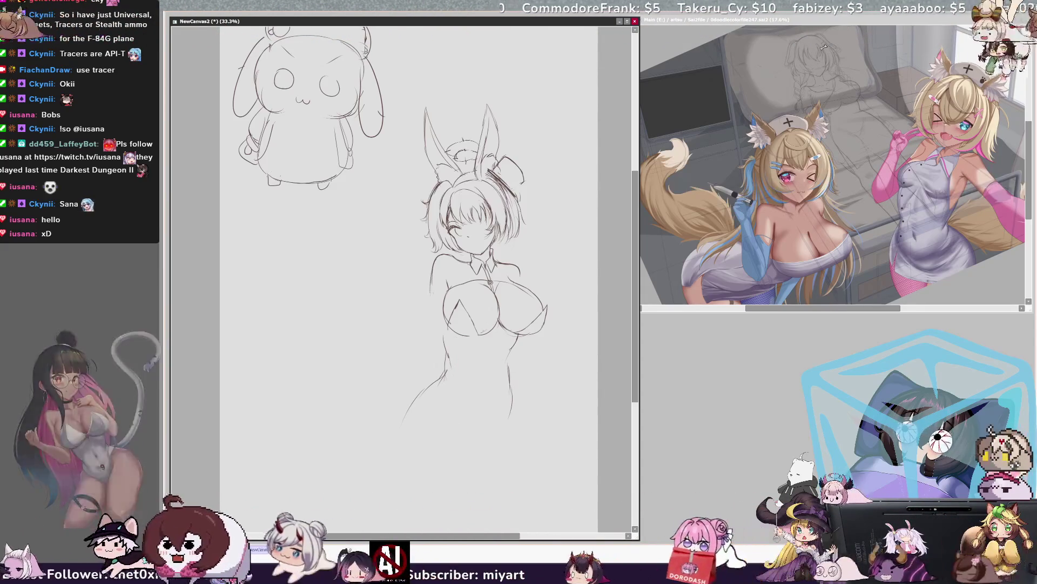
drag(446, 356, 464, 405)
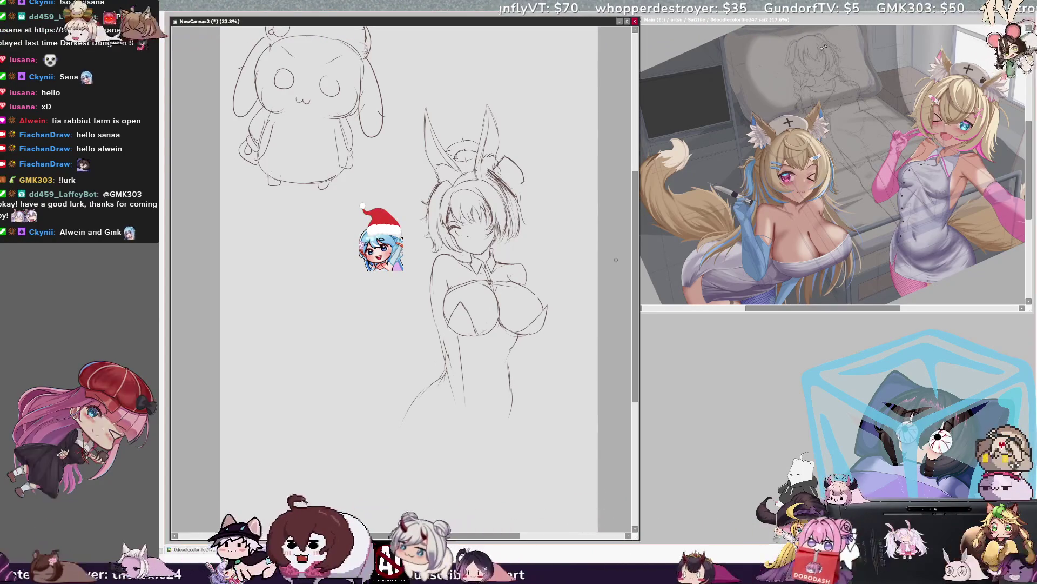
scroll(400, 270, right, 1)
Replace the old leg stroke with a shorter one and remove the long hip stroke.
drag(523, 535, 513, 535)
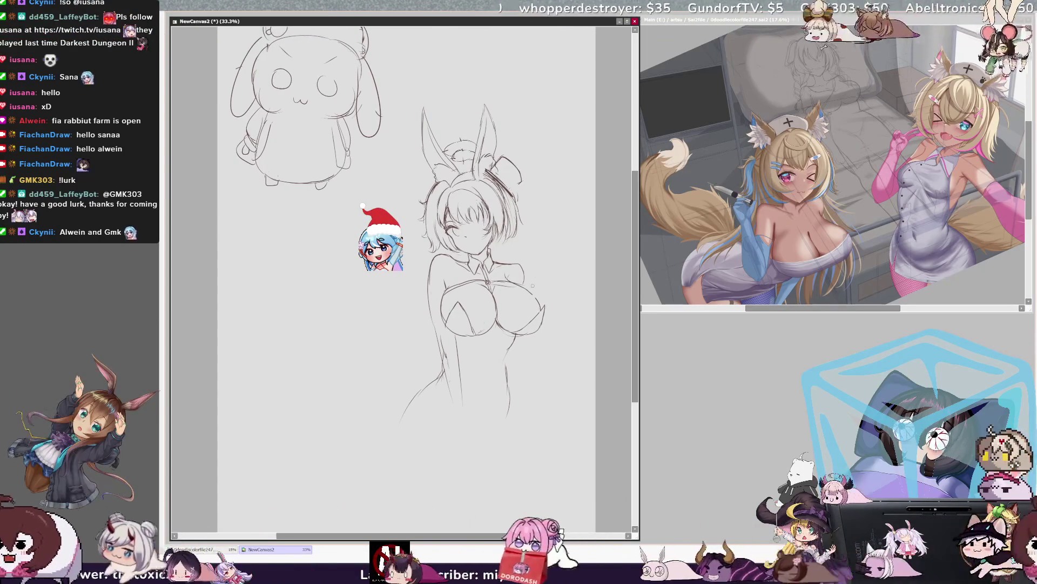
key(h)
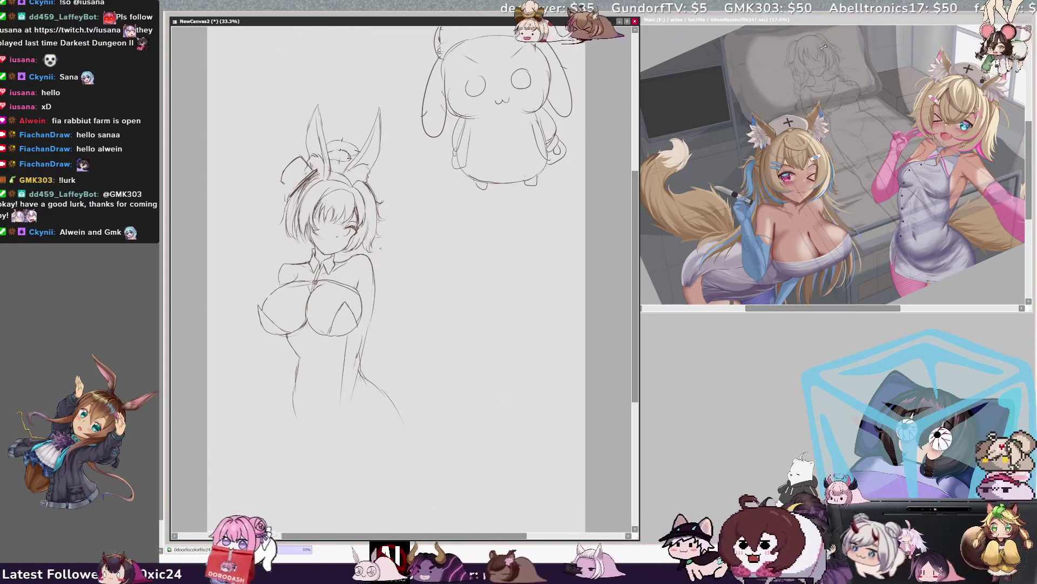
key(ctrl+z)
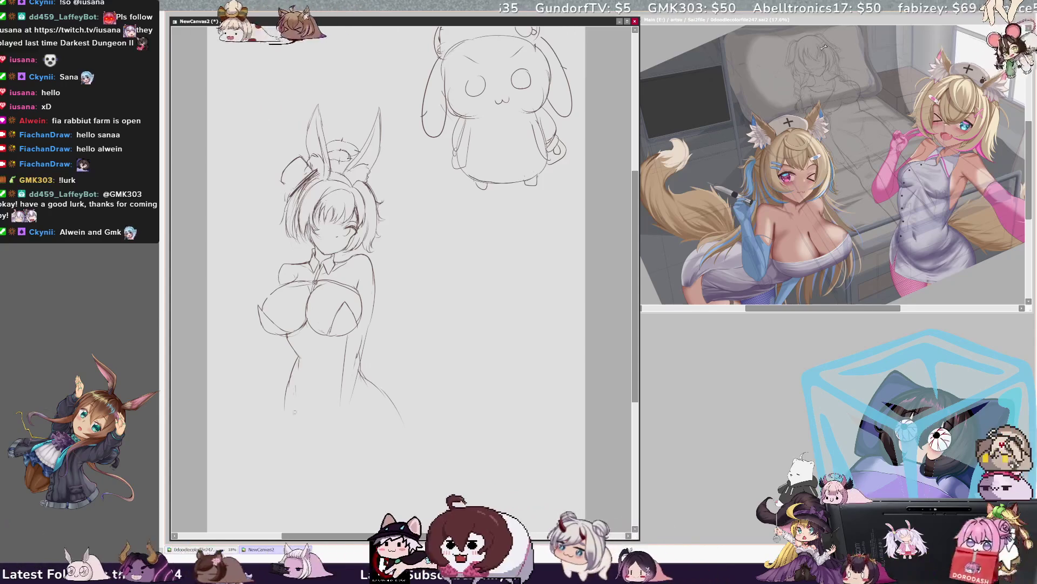
drag(292, 388, 285, 411)
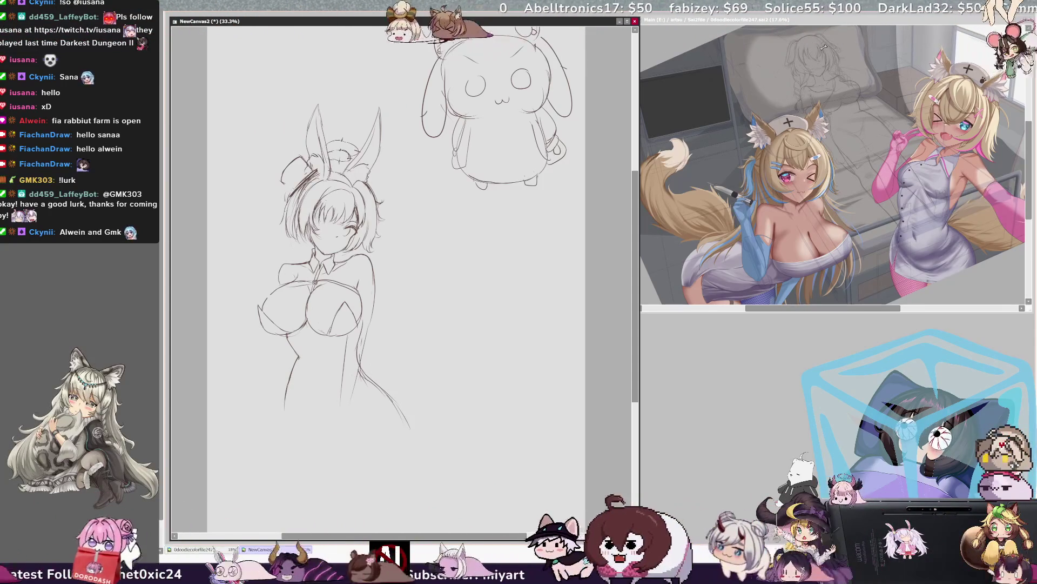
key(ctrl+z)
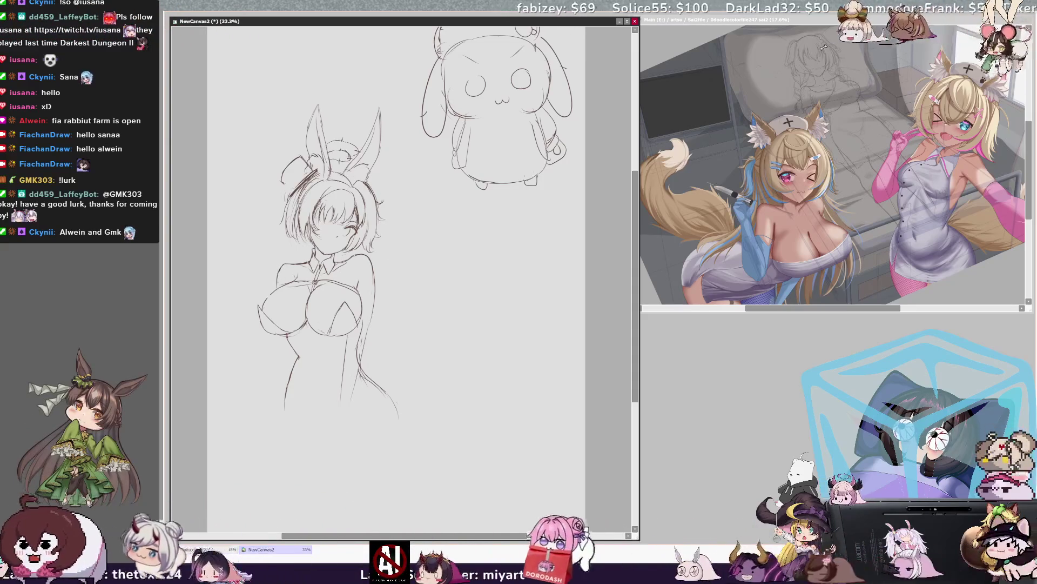
key(h)
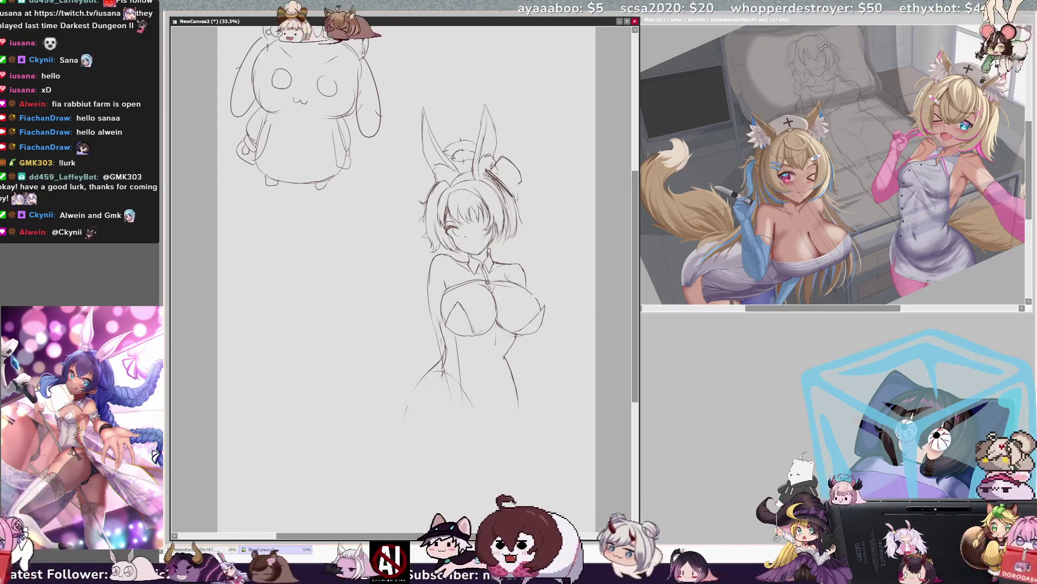
key(h)
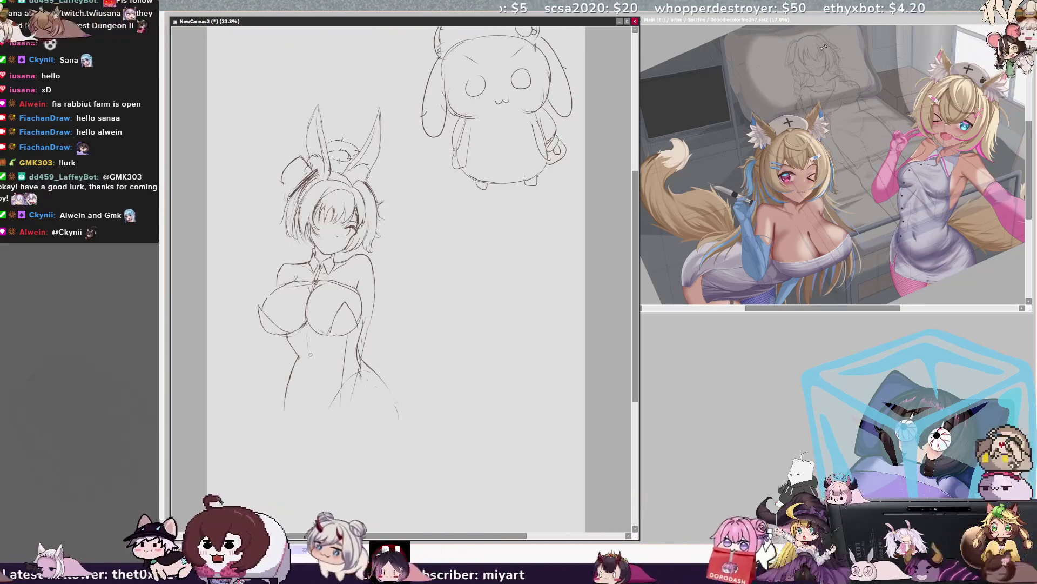
Sketch the left waist curve and upper leg line, then add a hip curve on the right side.
drag(297, 335, 292, 358)
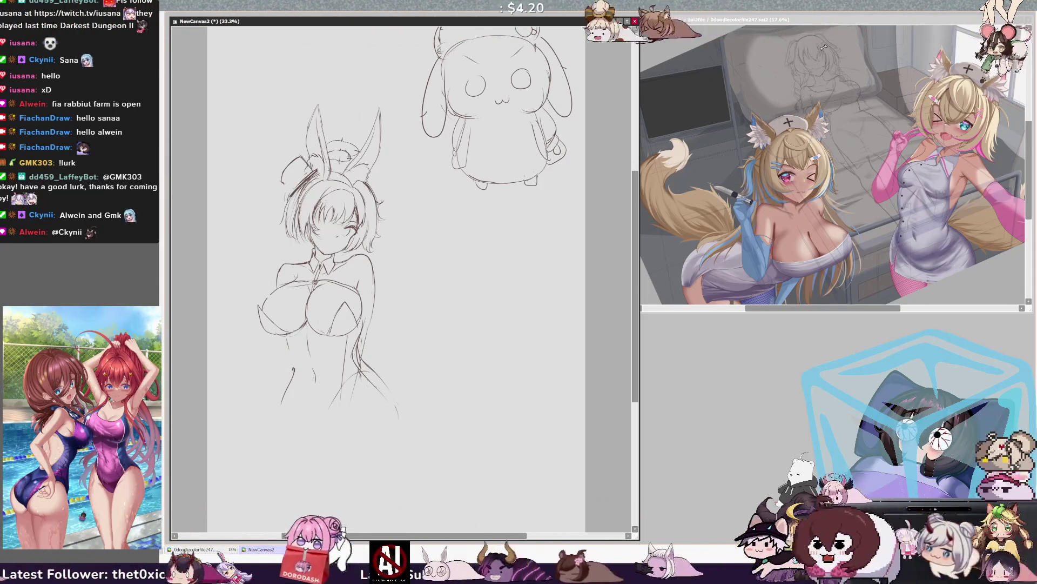
drag(296, 345, 283, 400)
drag(294, 361, 283, 397)
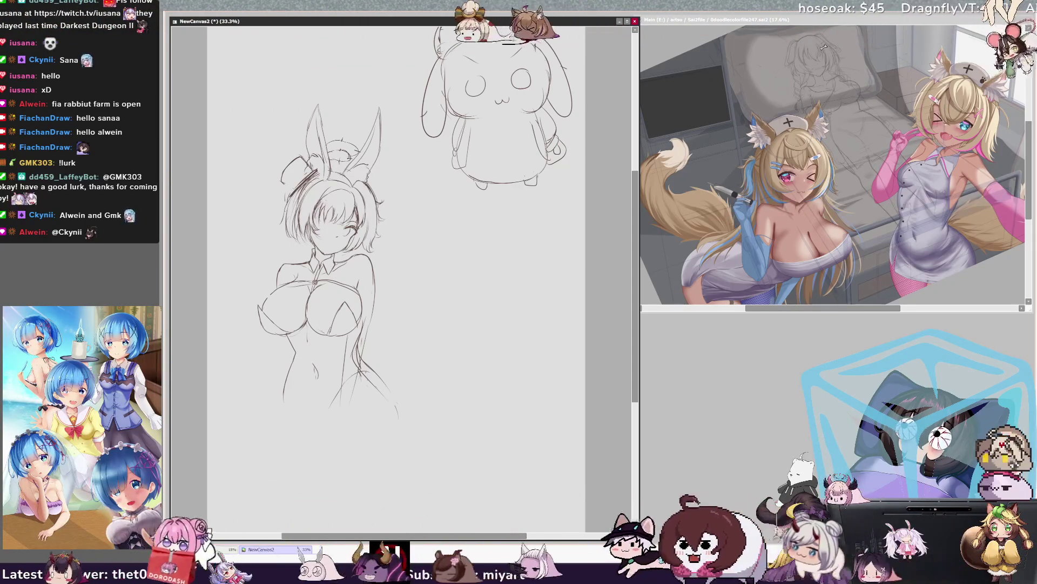
key(h)
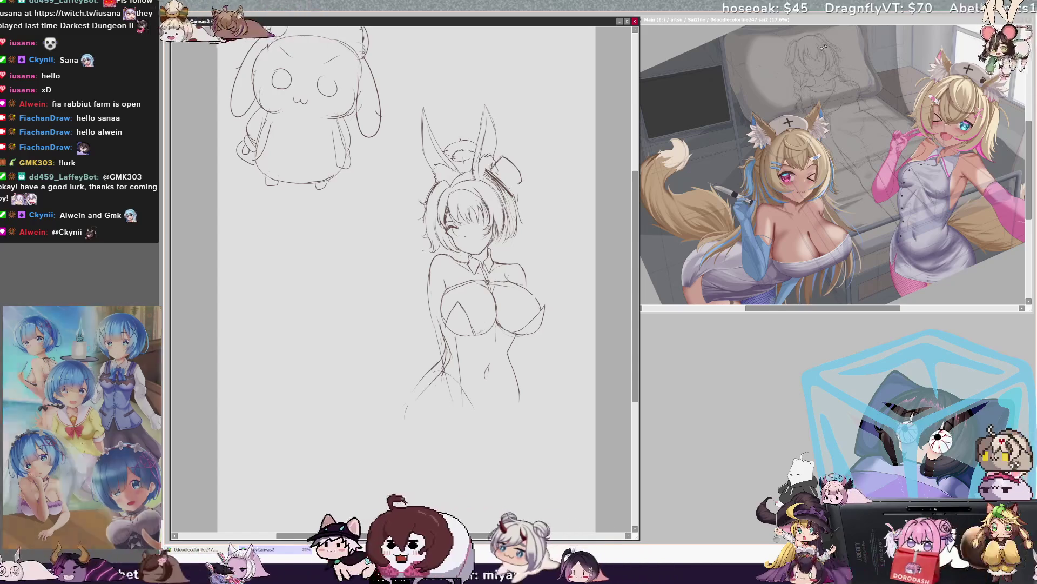
drag(509, 368, 512, 378)
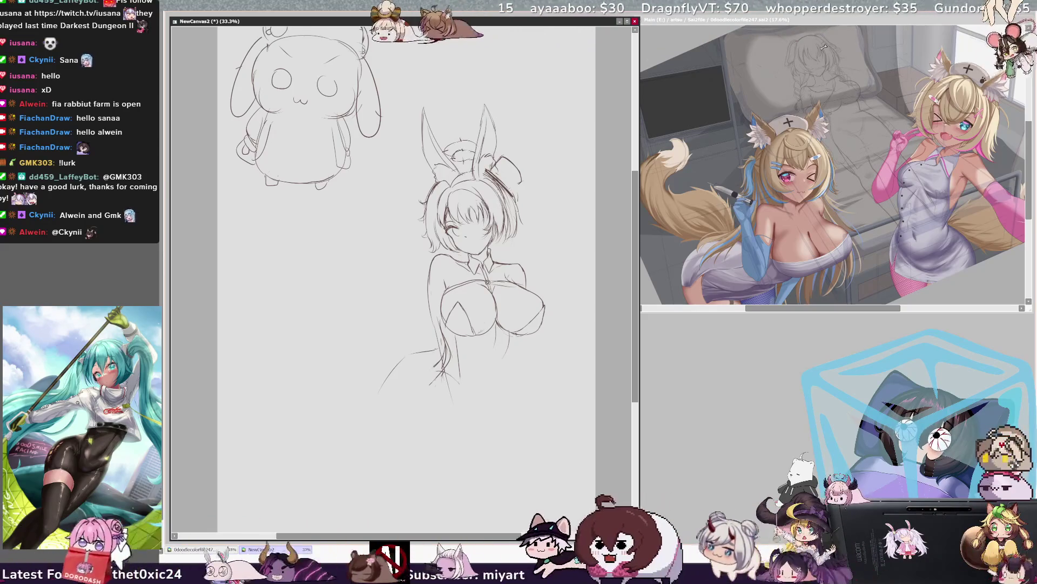
Keep the hip curve and draw a leg line and a short stroke below the hips.
key(ctrl+z)
key(ctrl+y)
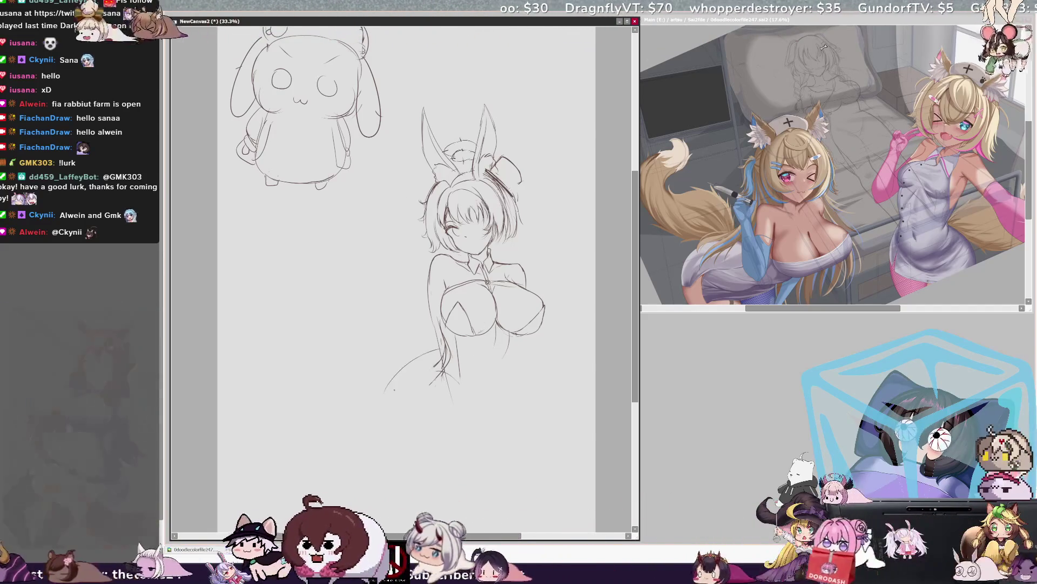
key(h)
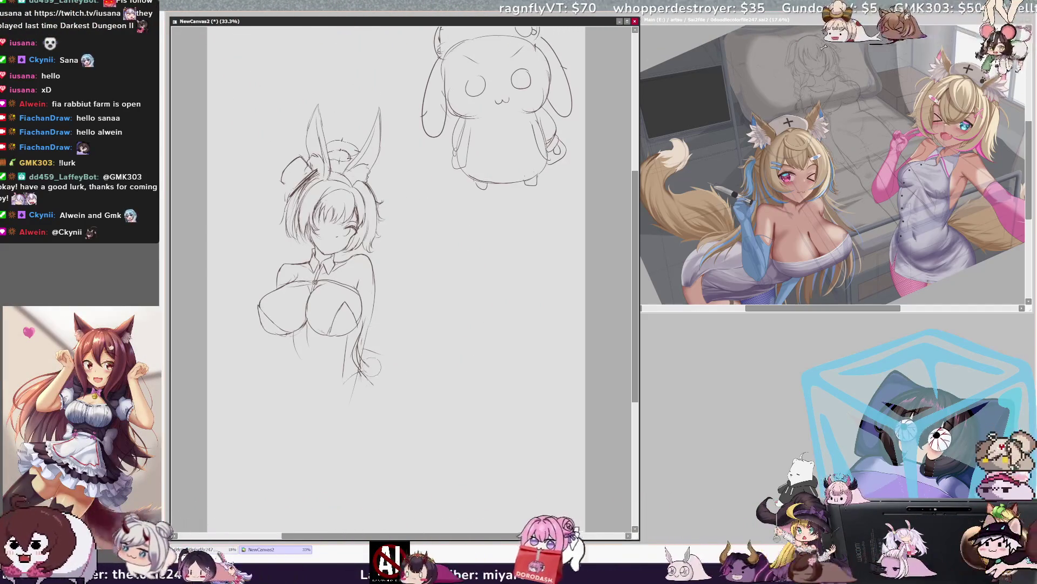
key(h)
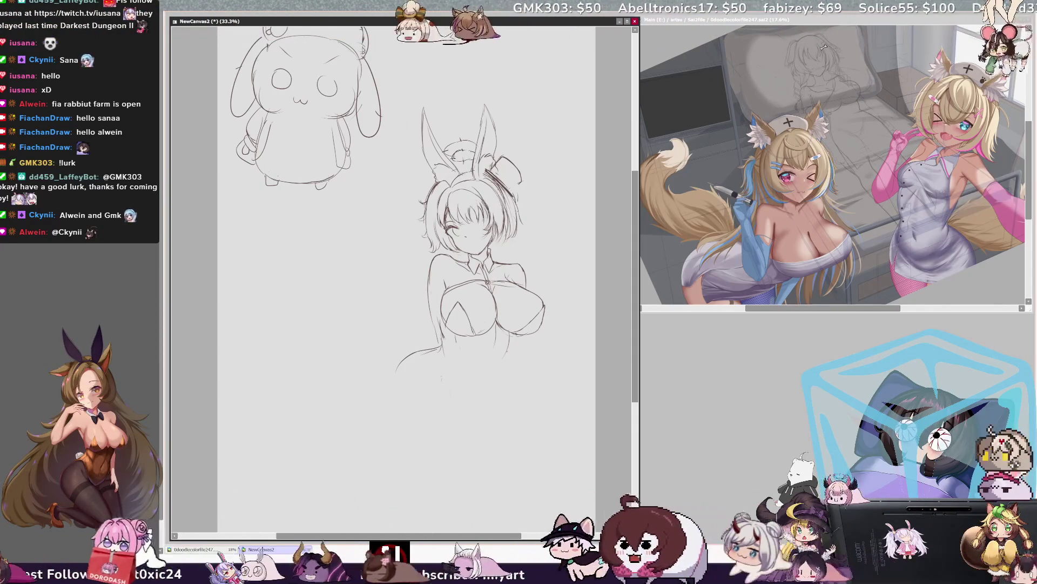
drag(506, 354, 495, 390)
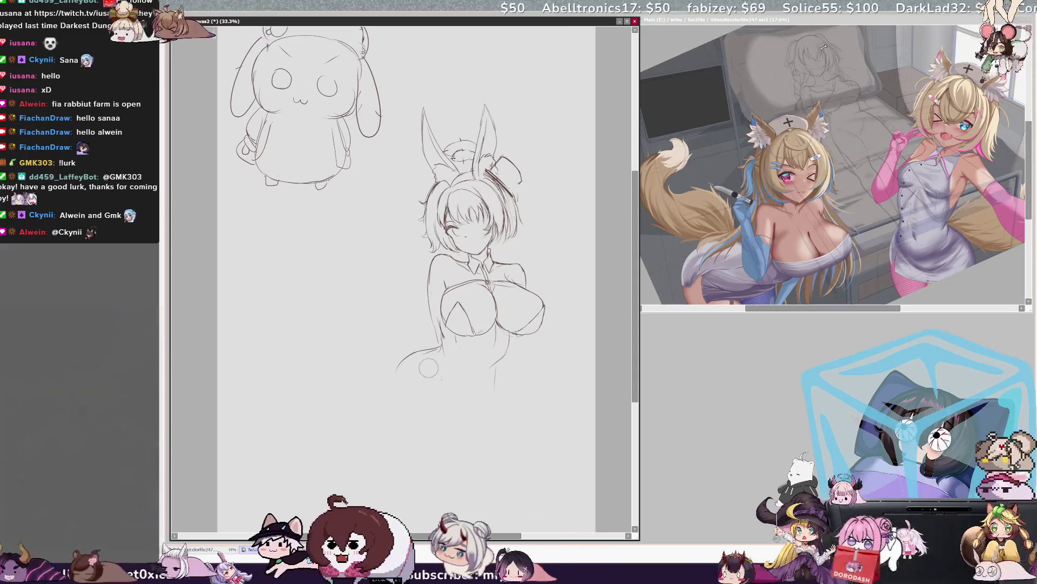
drag(410, 350, 441, 341)
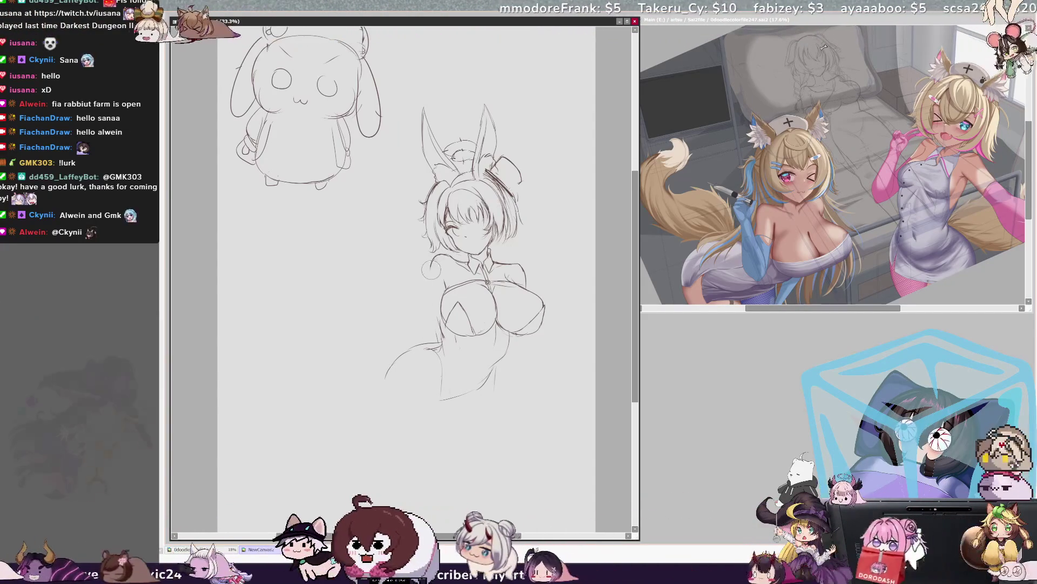
Redraw the torso's left side down toward the hip.
drag(439, 253, 431, 298)
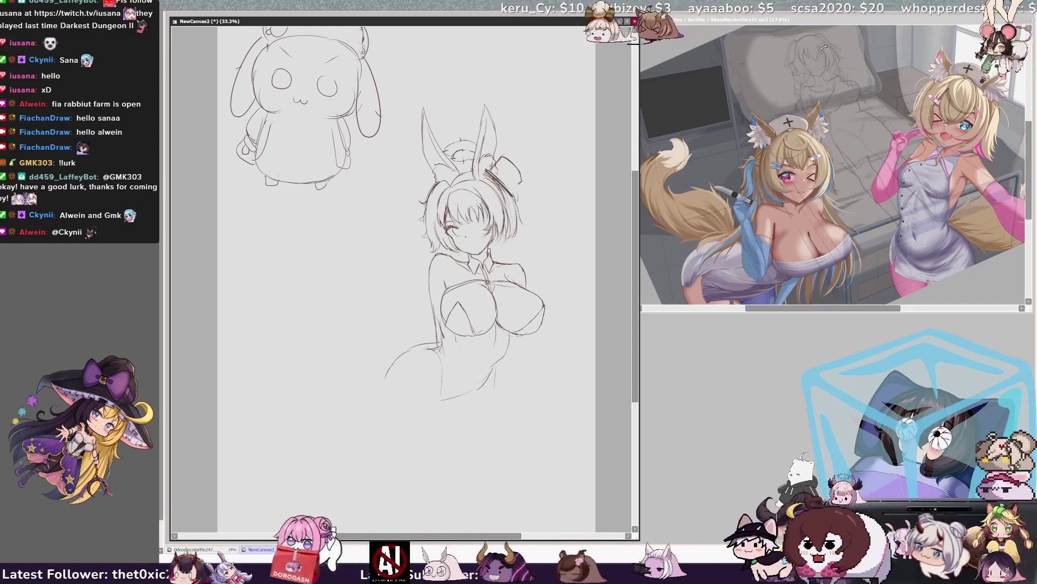
mouse_move(432, 303)
mouse_down()
mouse_move(442, 358)
mouse_move(463, 358)
mouse_up()
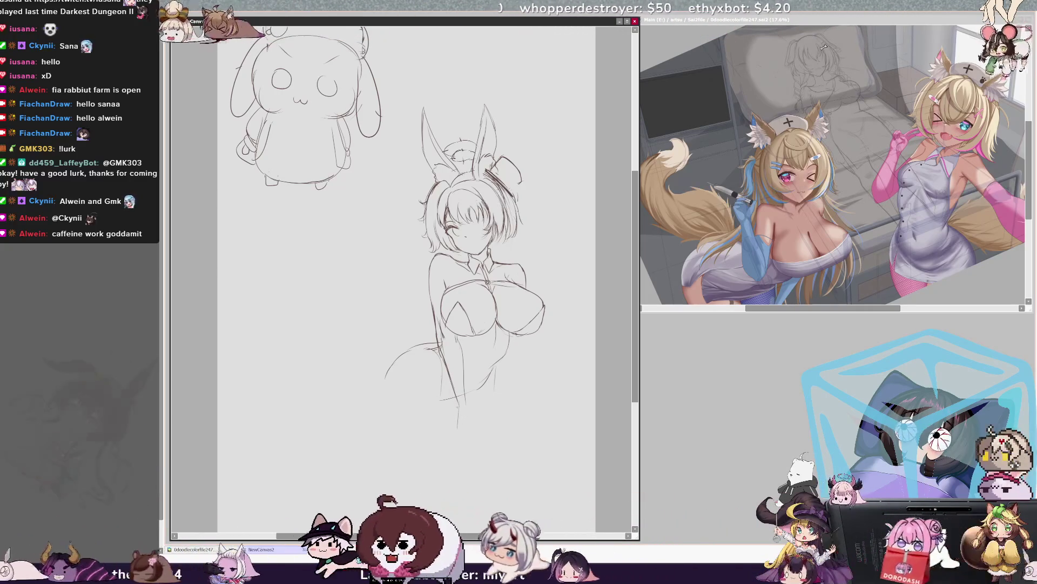
key(h)
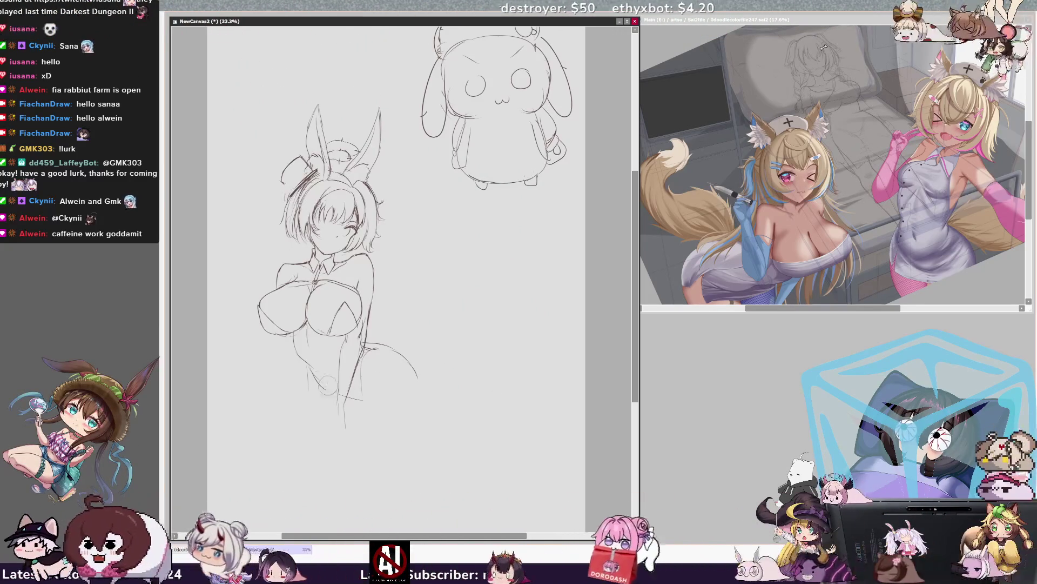
Remove the stray small circle at the waist and zoom out to review the whole page.
key(ctrl+z)
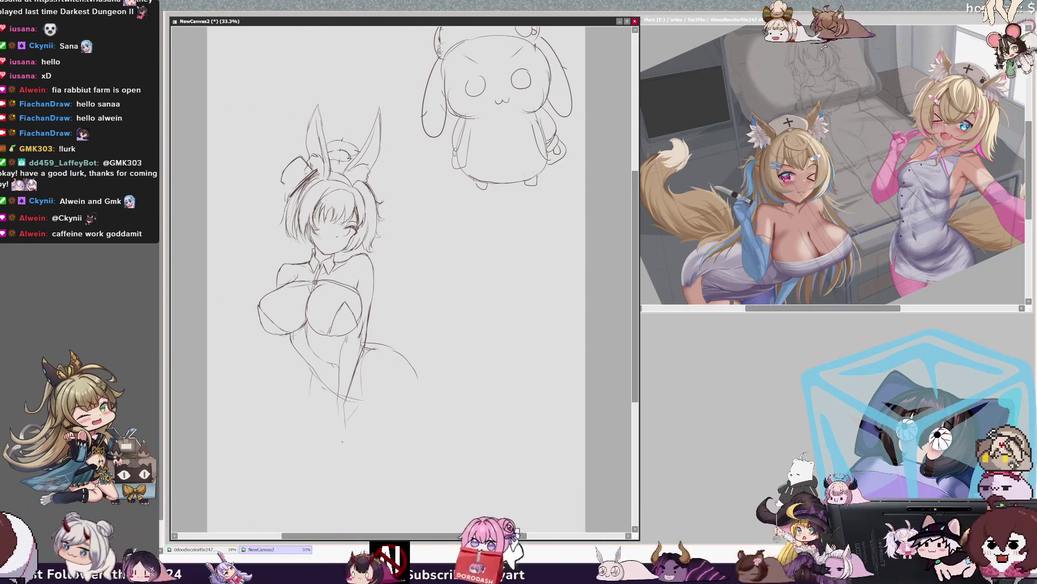
key(h)
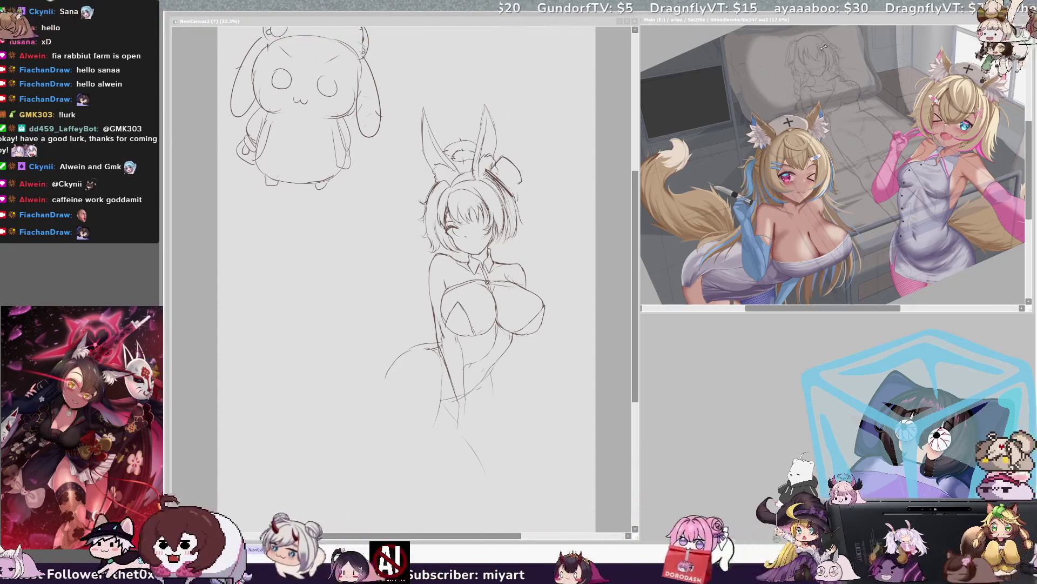
key(minus)
key(minus)
key(plus)
key(plus)
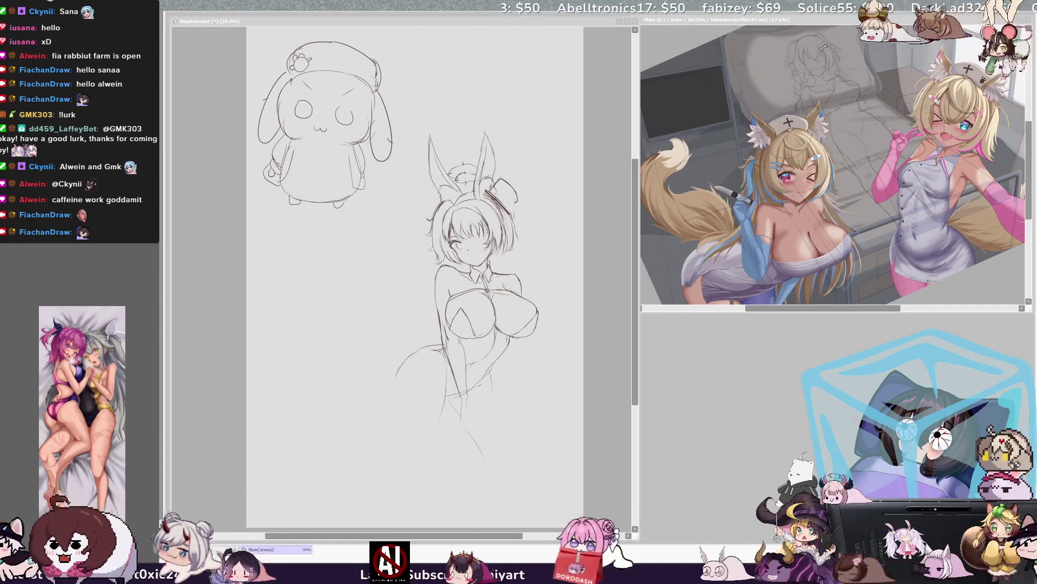
key(ctrl+Tab)
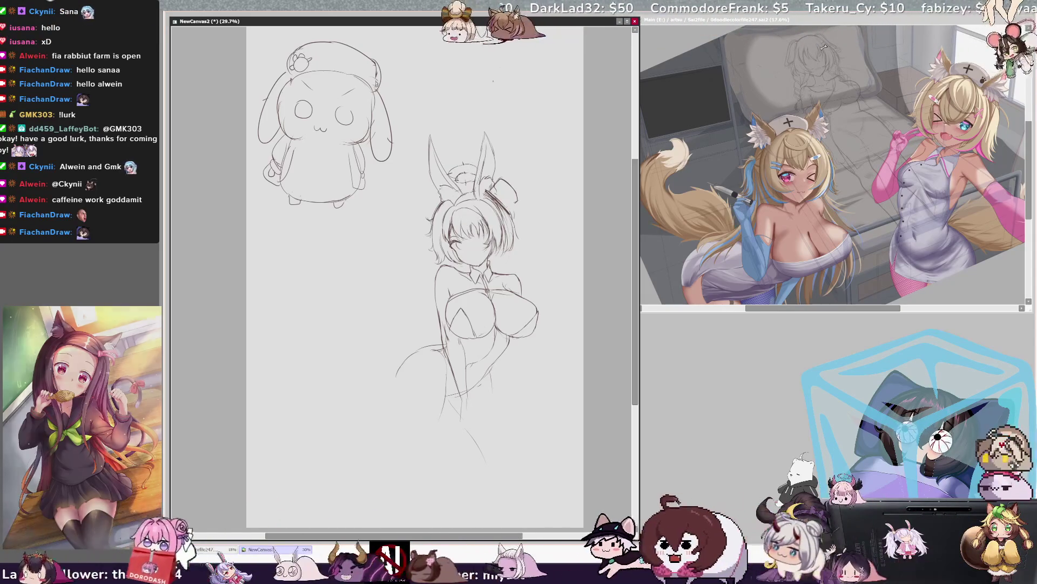
Draw a new left bunny ear and shift it left and down so it leans outward.
drag(432, 123, 428, 195)
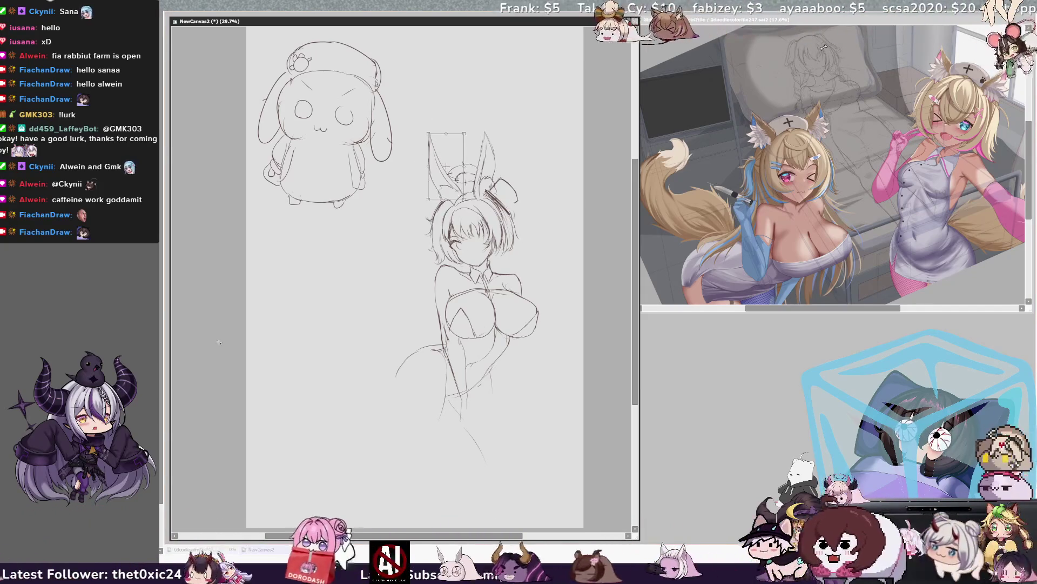
drag(474, 114, 460, 124)
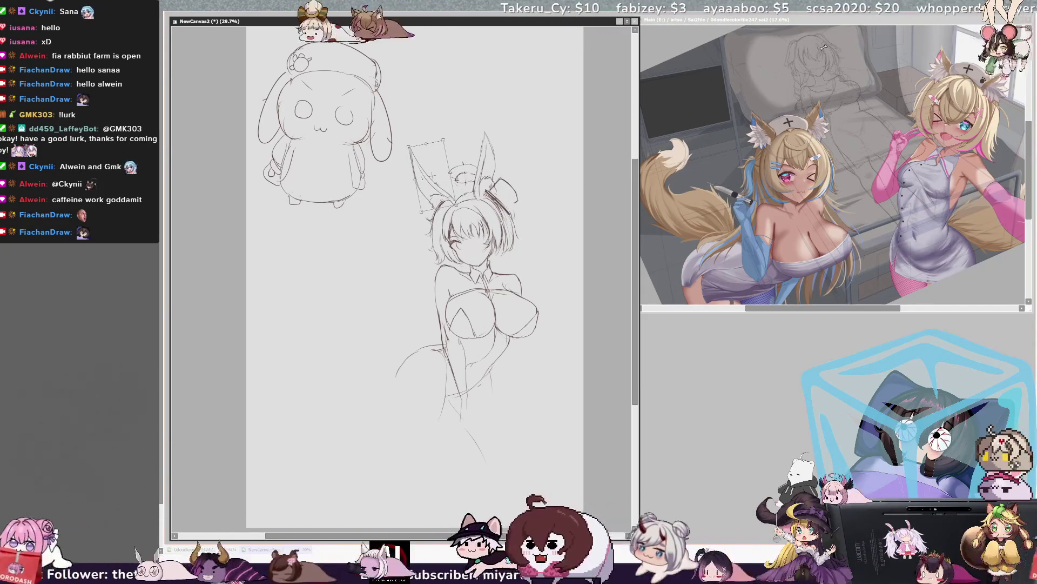
key(Return)
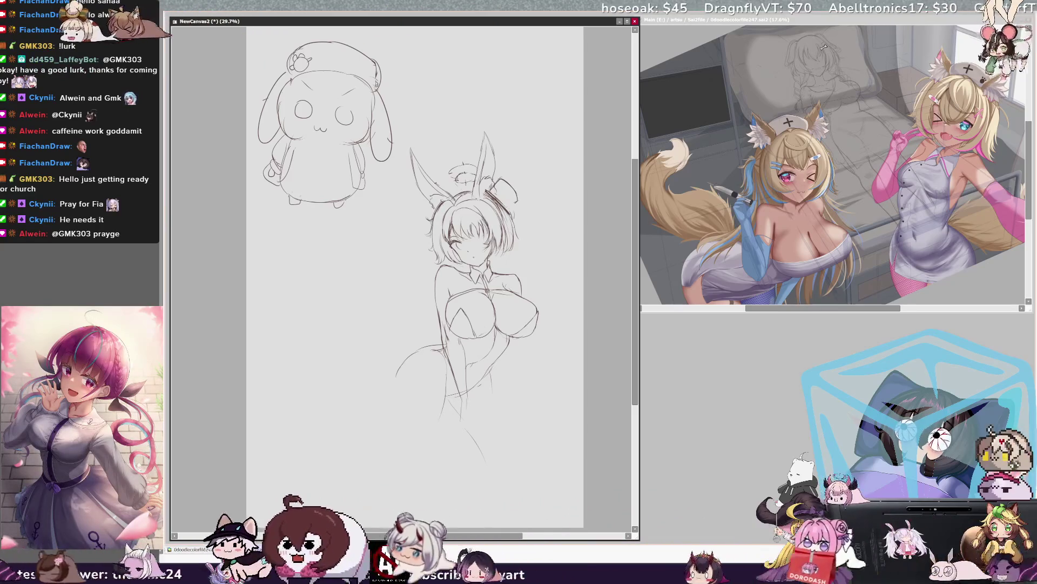
ctrl+shift+click(482, 254)
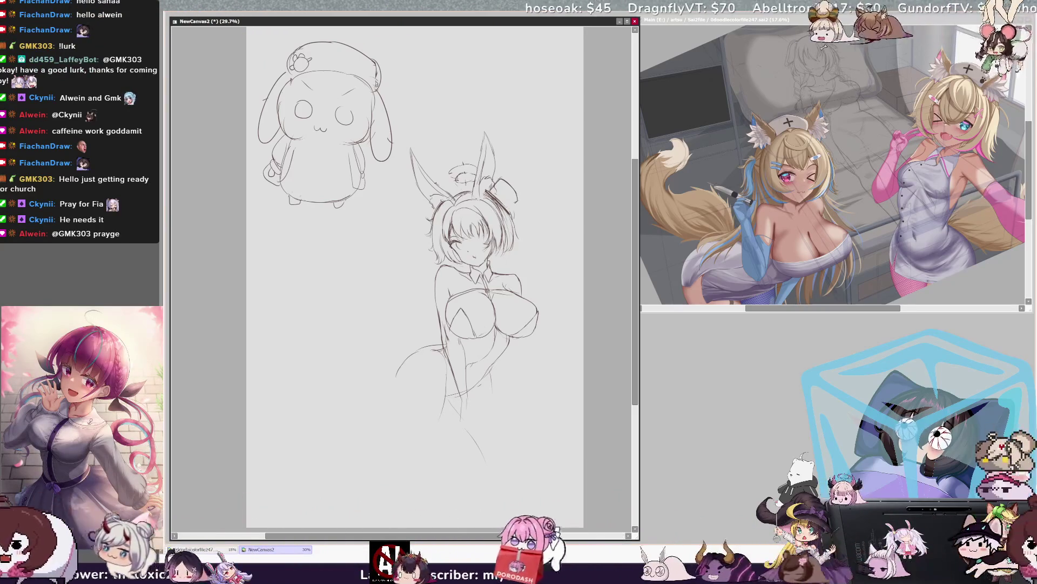
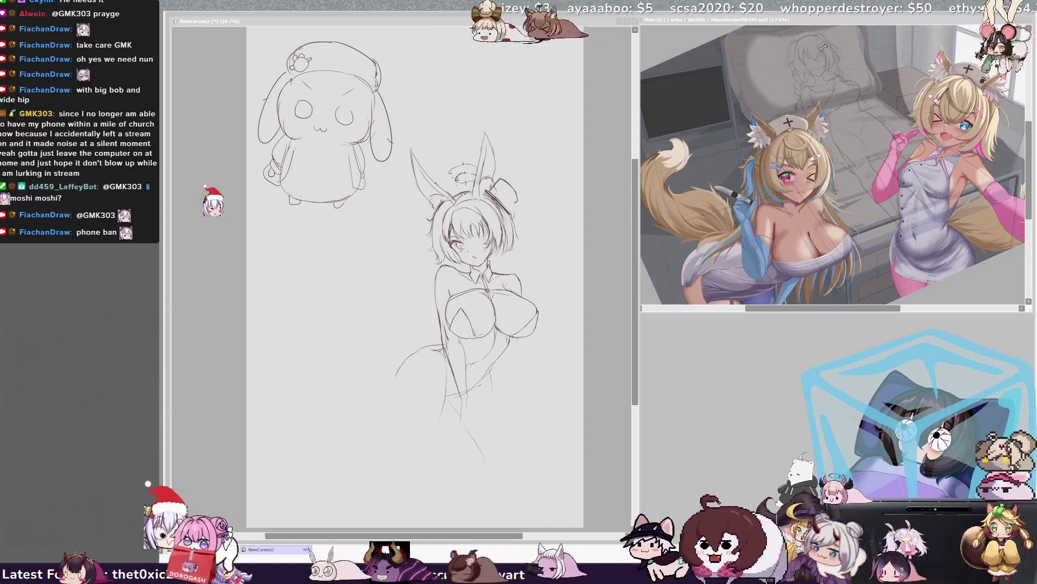
Pencil in the hip and leg line and a wrist cuff, then extend the left leg downward.
click(542, 358)
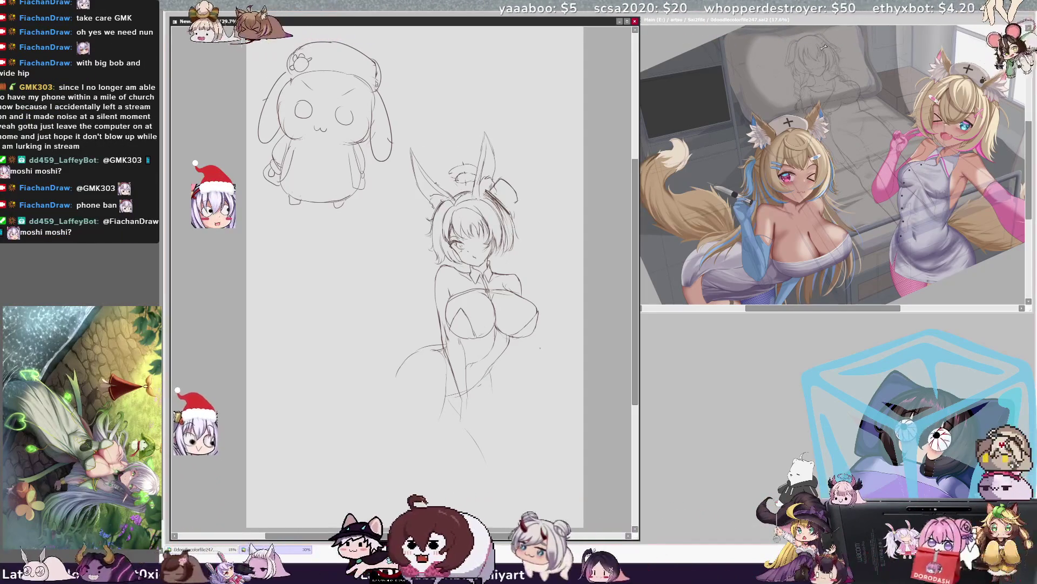
key(h)
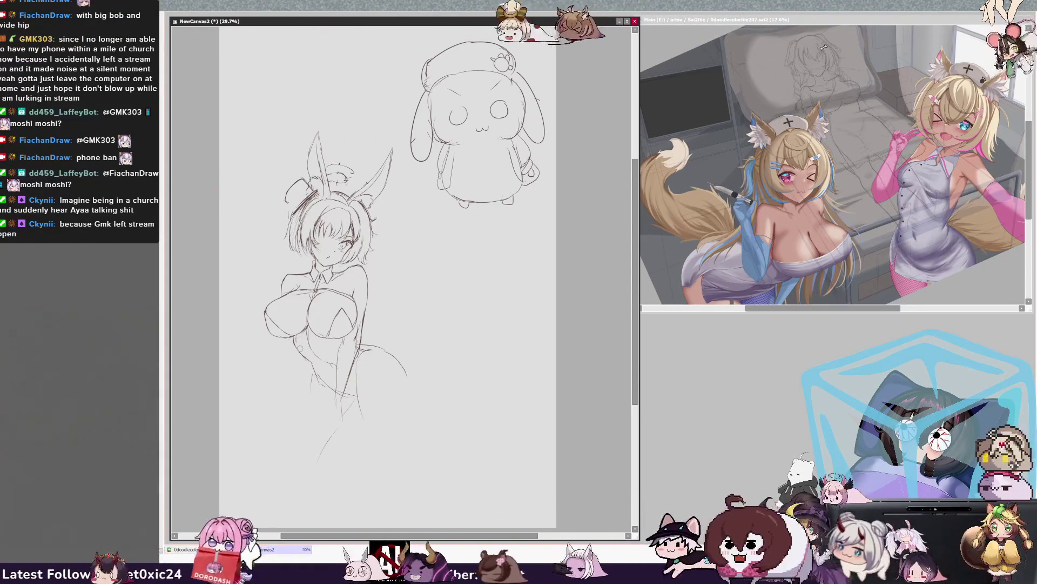
drag(295, 343, 349, 400)
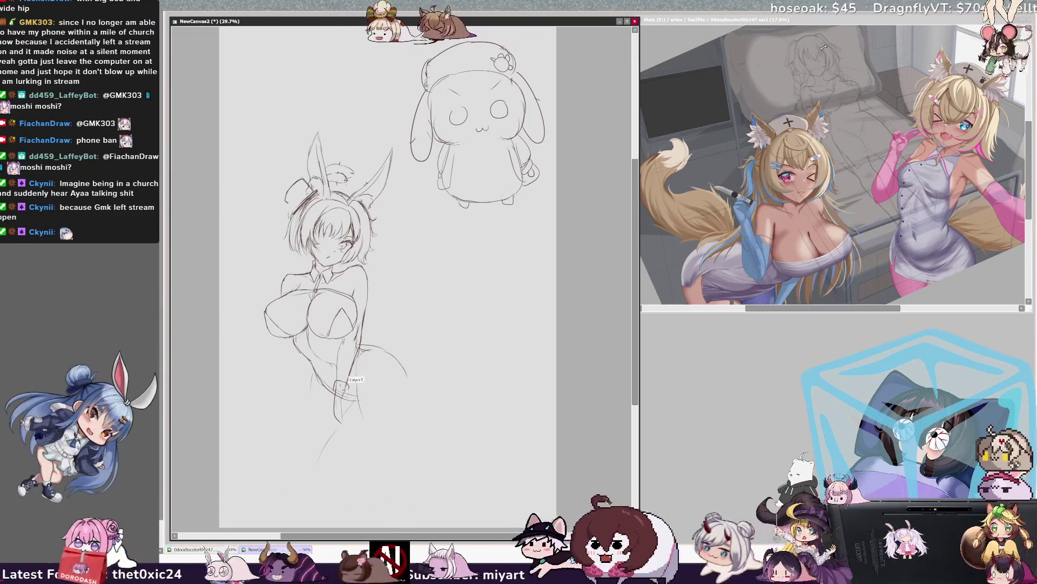
drag(336, 382, 348, 390)
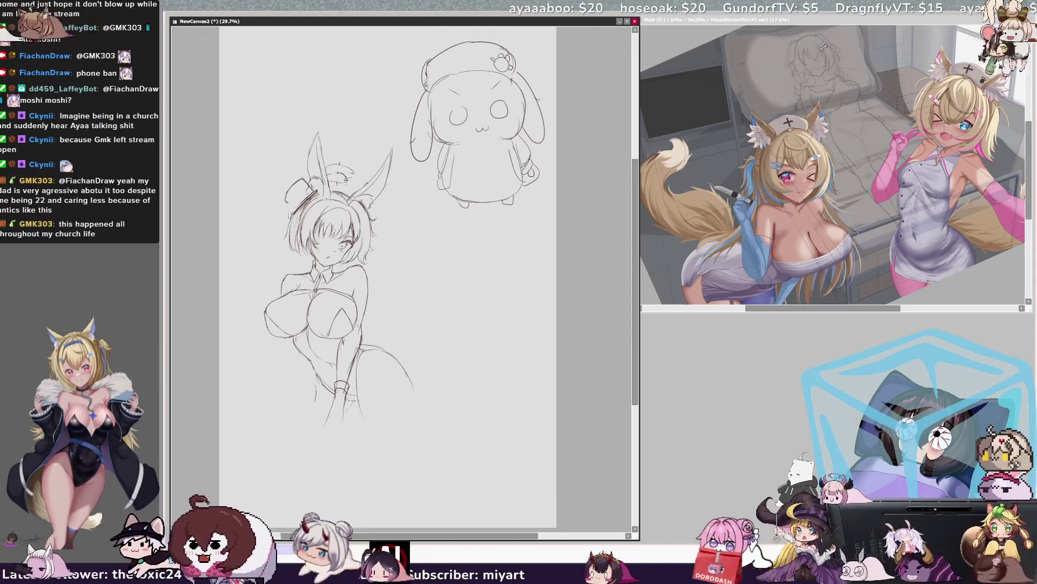
mouse_move(314, 402)
mouse_down()
mouse_move(313, 443)
mouse_move(334, 462)
mouse_up()
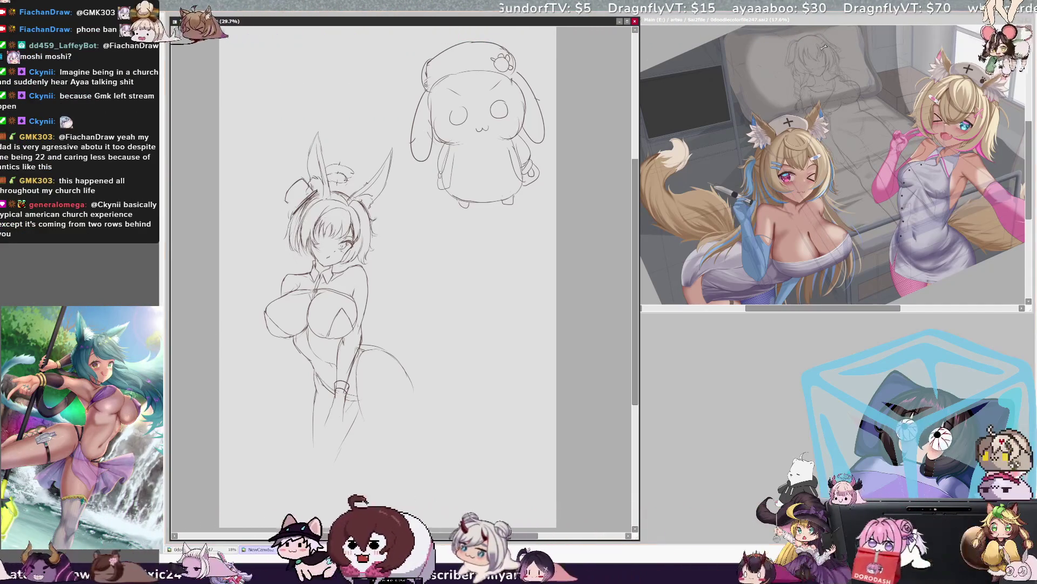
key(bracketright)
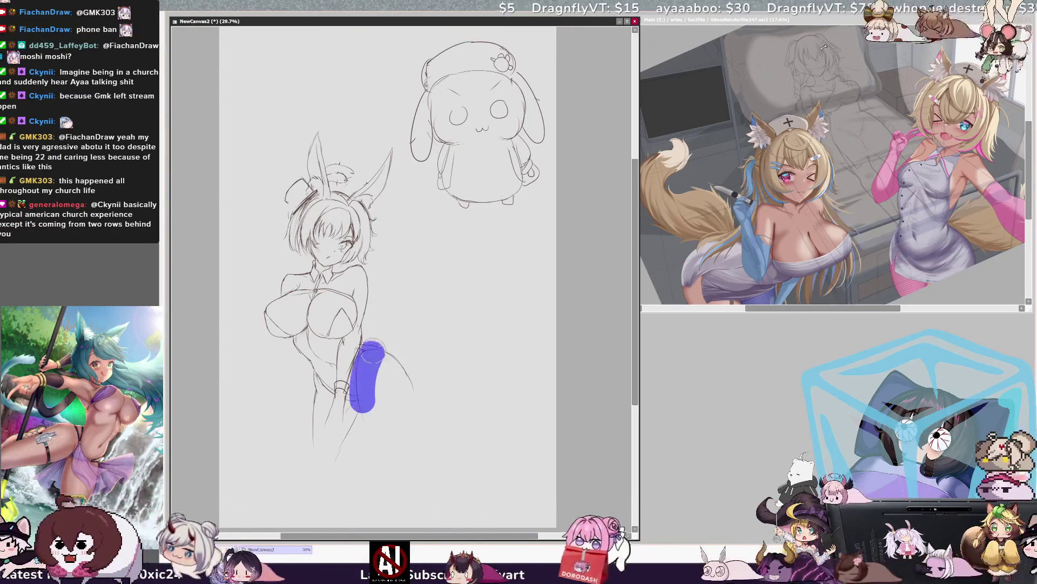
Select both legs with the Selection Pen and transform them slightly larger, checking in mirrored view.
drag(438, 406, 438, 435)
mouse_move(320, 367)
mouse_down()
mouse_move(316, 440)
mouse_move(332, 397)
mouse_move(337, 467)
mouse_up()
drag(373, 389, 357, 400)
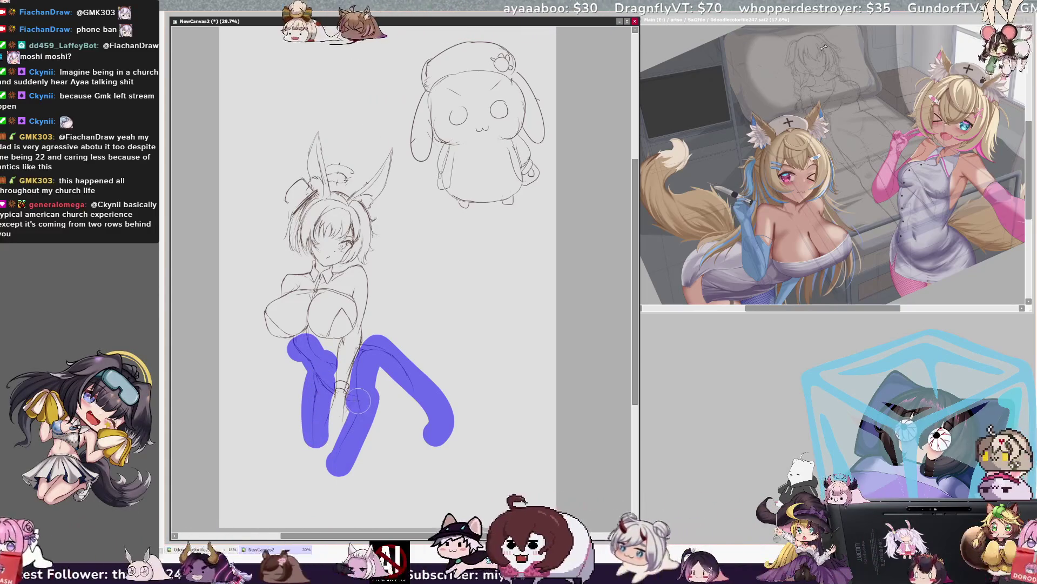
key(n)
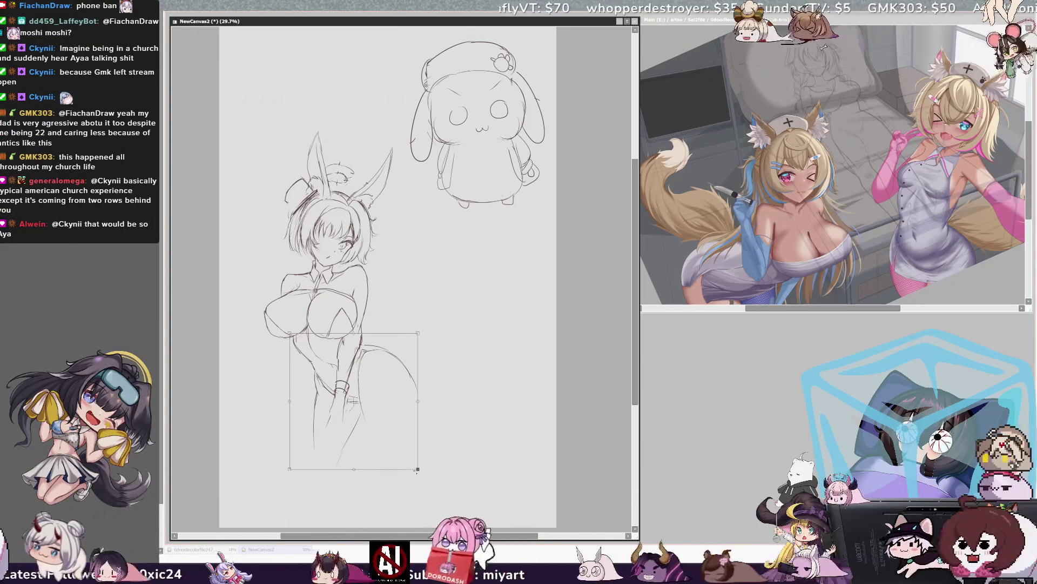
drag(416, 471, 420, 473)
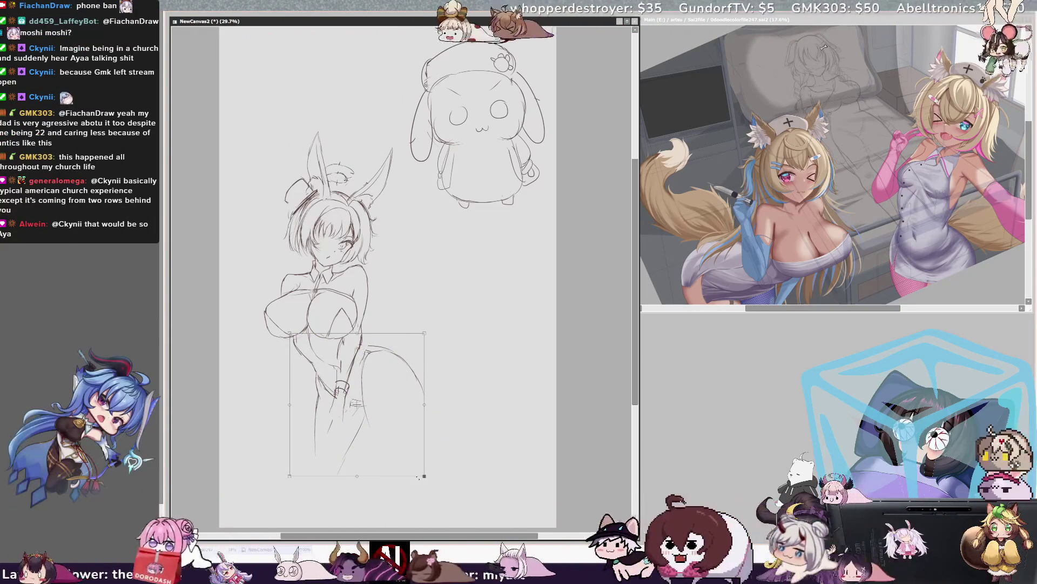
key(h)
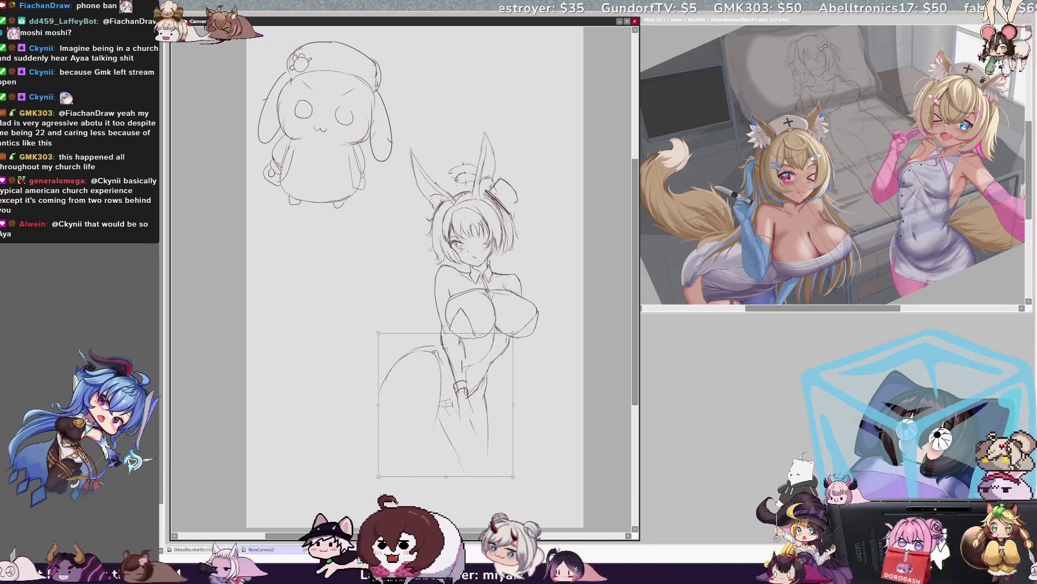
key(Return)
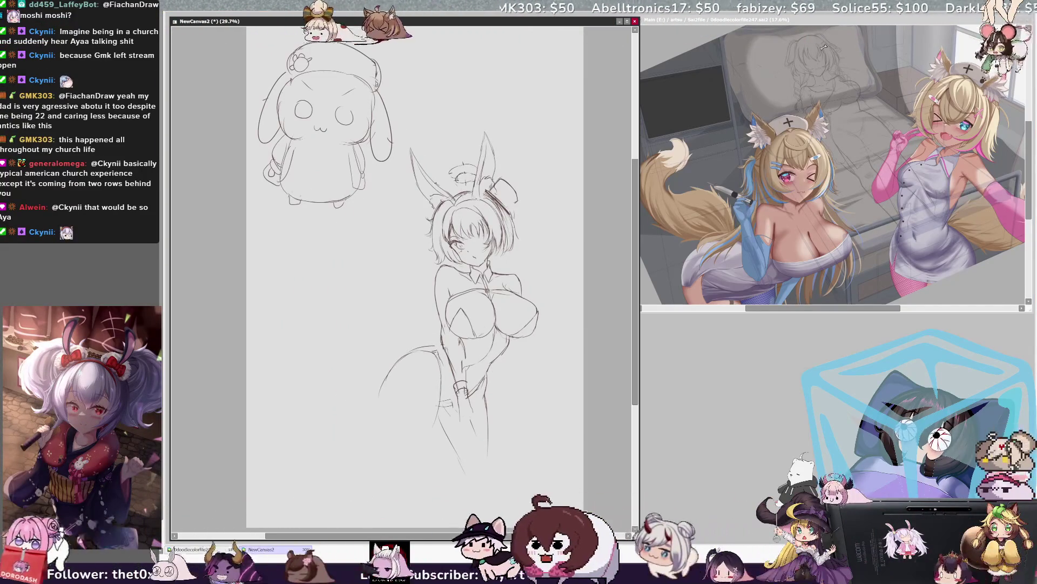
Shift the canvas slightly and flip the view horizontally with H.
drag(454, 536, 485, 536)
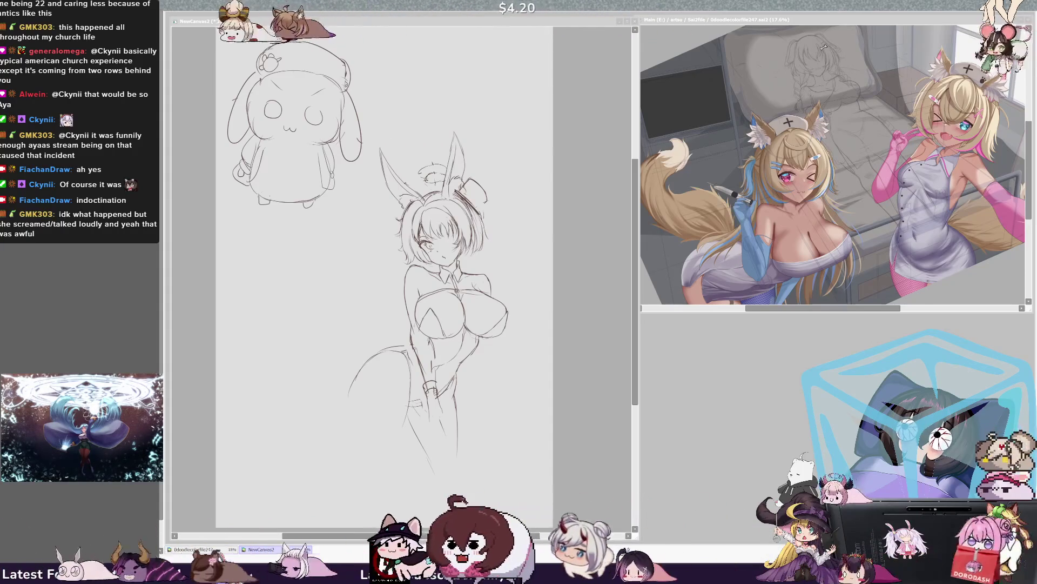
key(h)
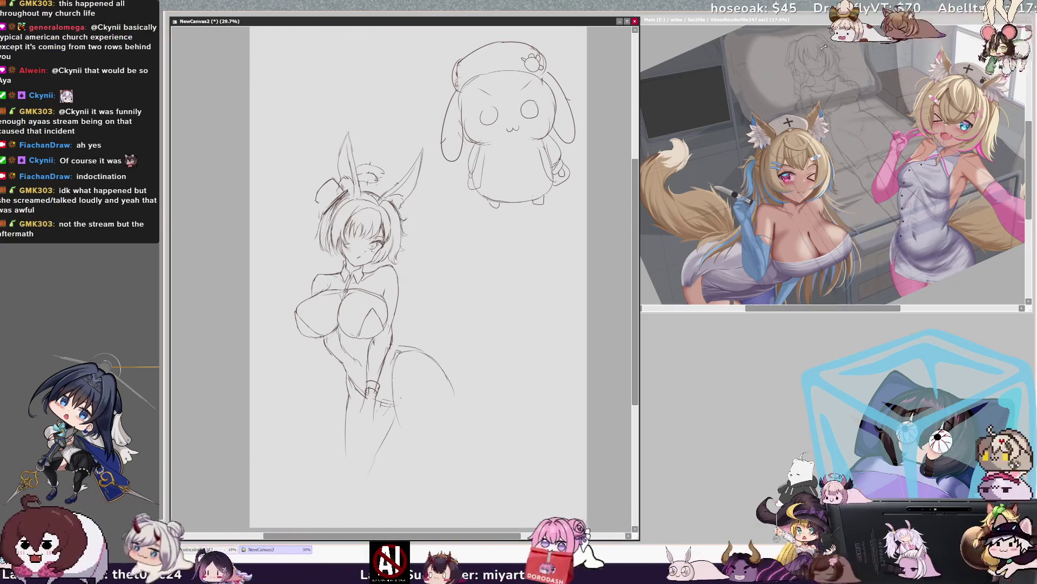
Add a short pencil stroke at the hip and flip the view back to normal.
drag(381, 400, 385, 404)
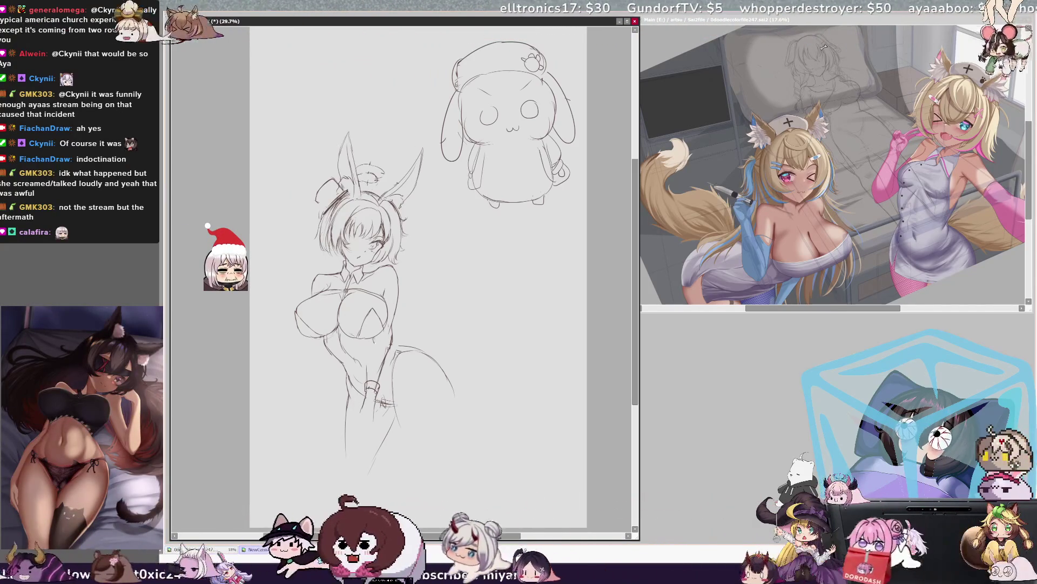
key(h)
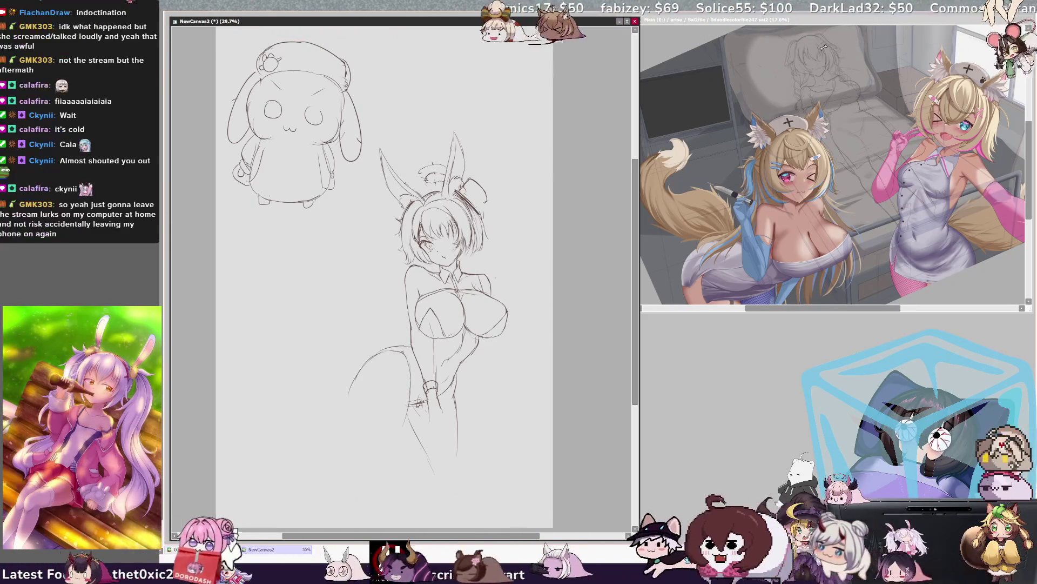
Sketch the torso's right side and breast outline, mirroring the view to compare.
drag(489, 278, 495, 356)
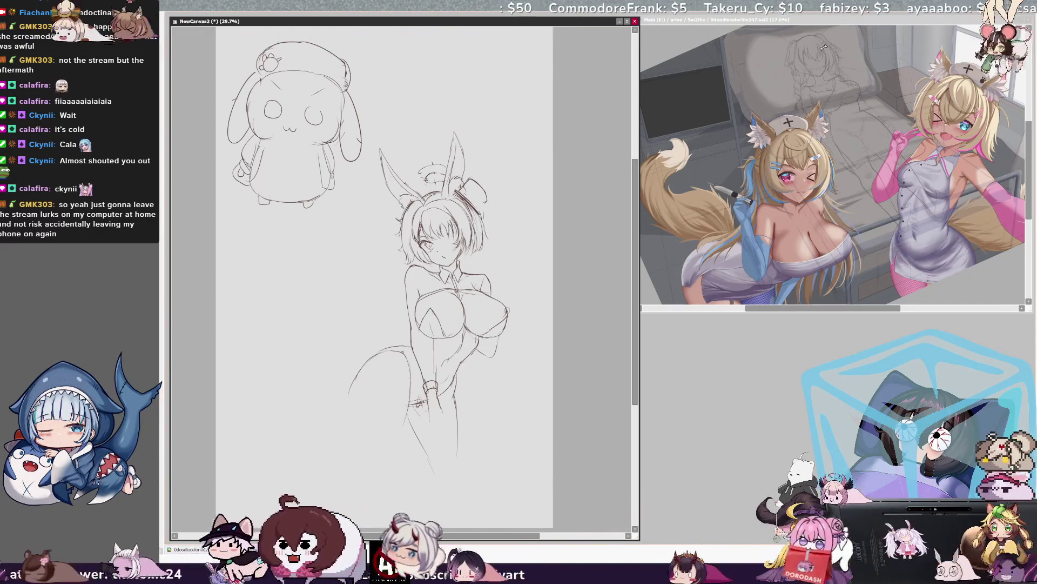
drag(489, 327, 510, 314)
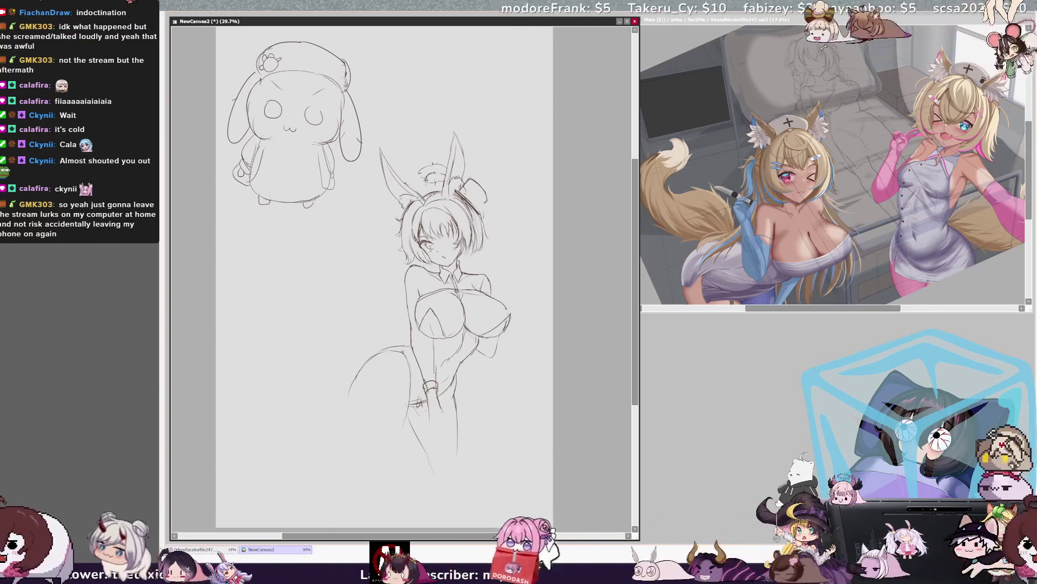
key(h)
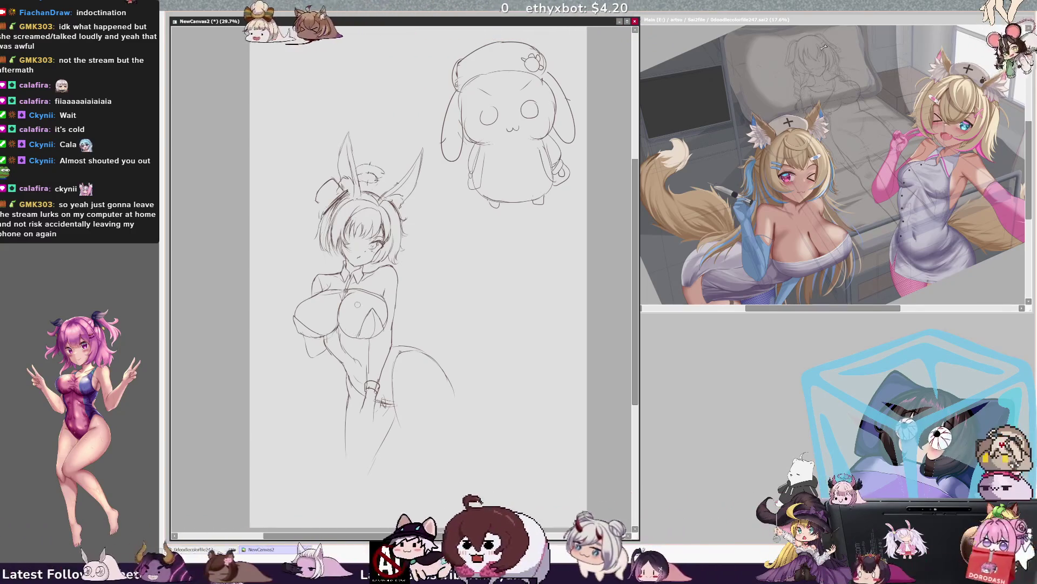
key(h)
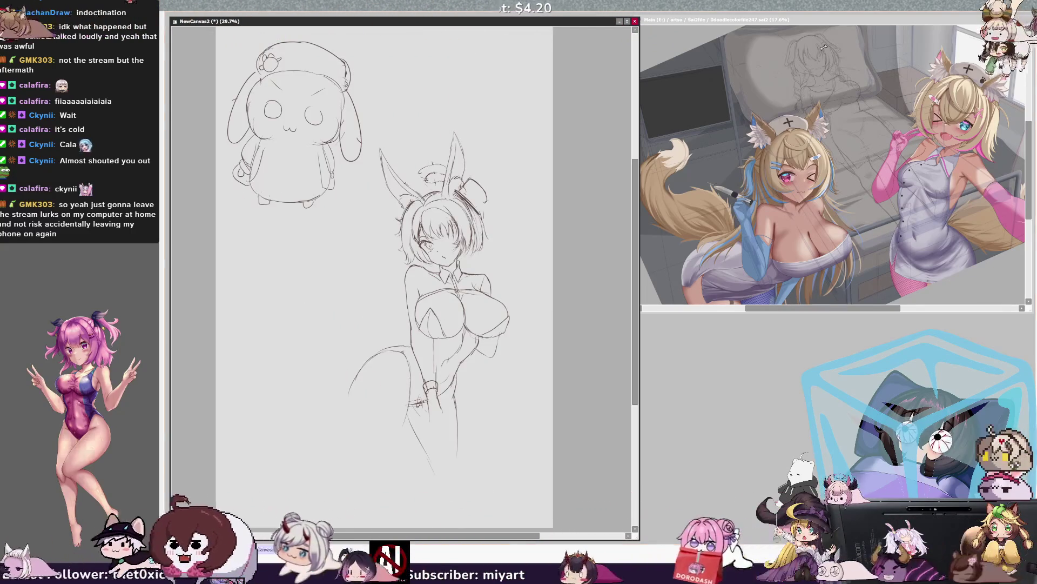
key(h)
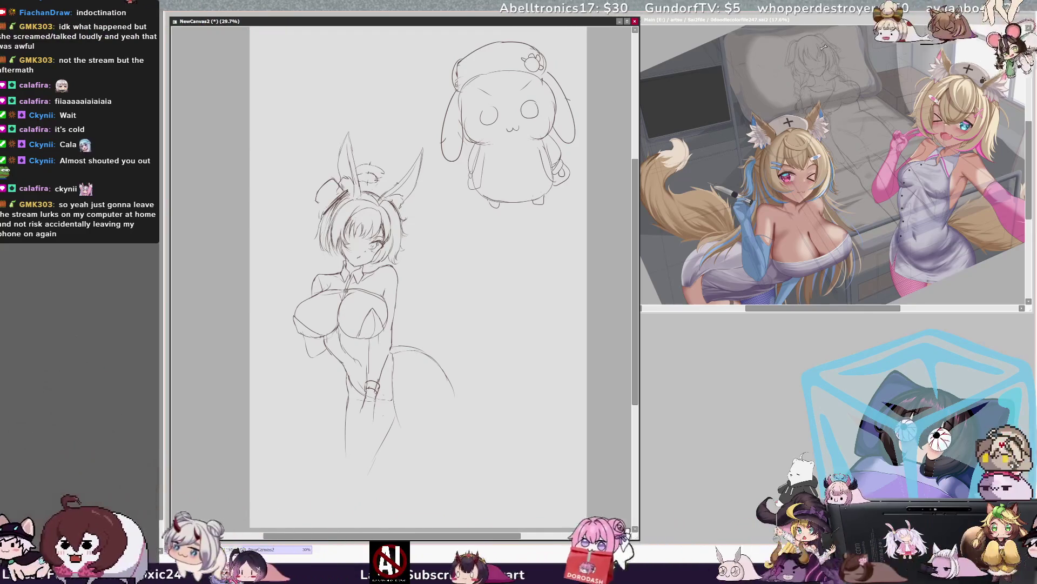
key(h)
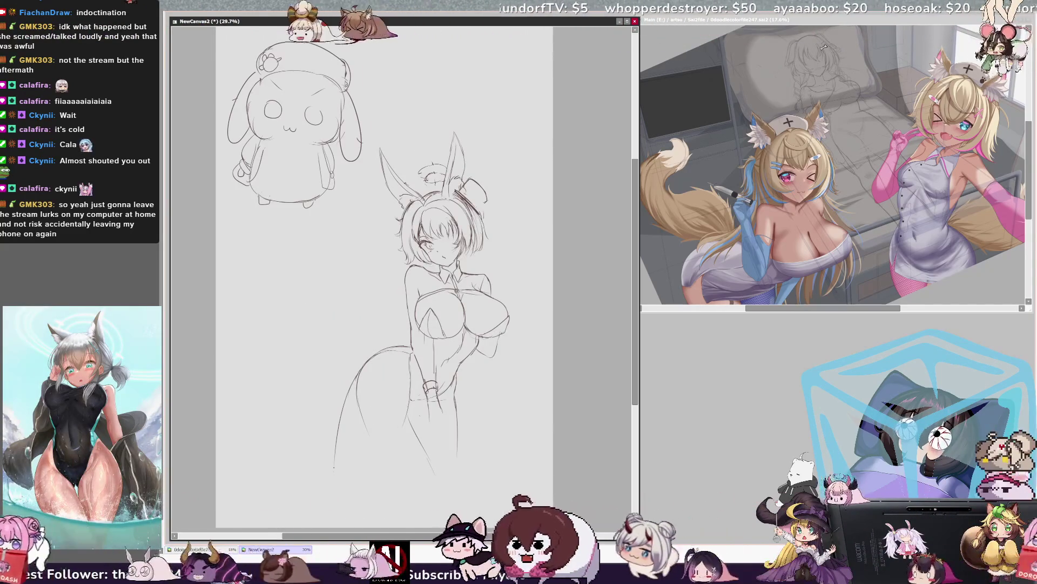
Undo the bad leg strokes and redraw the tail curve and left leg outline below it.
key(ctrl+z)
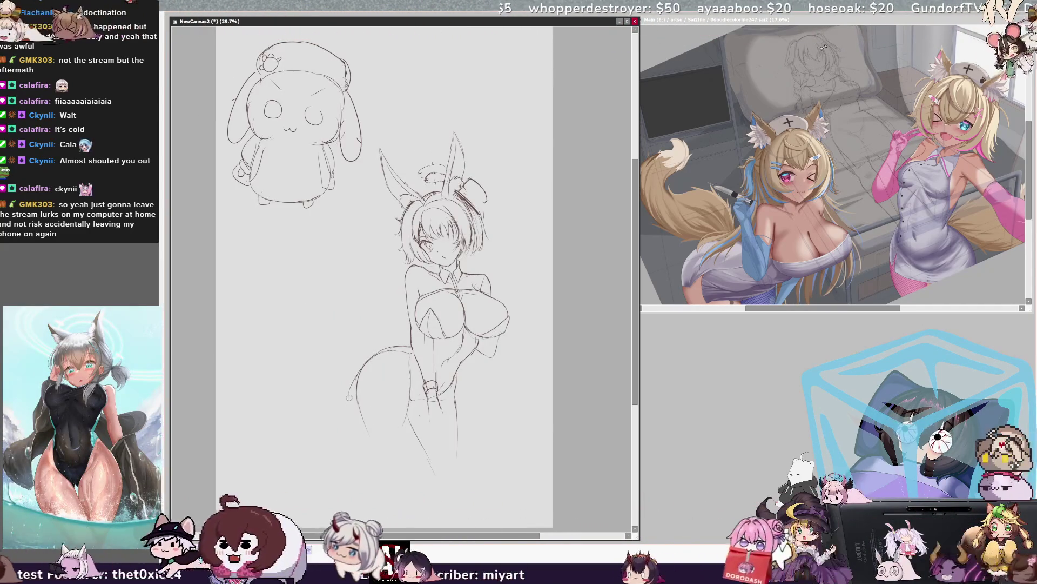
drag(358, 381, 384, 474)
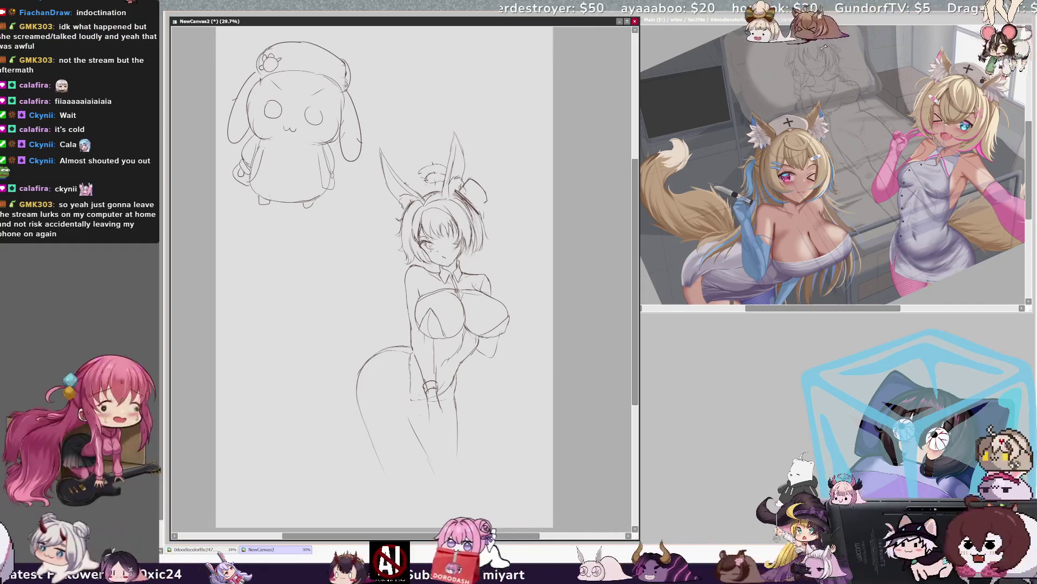
key(h)
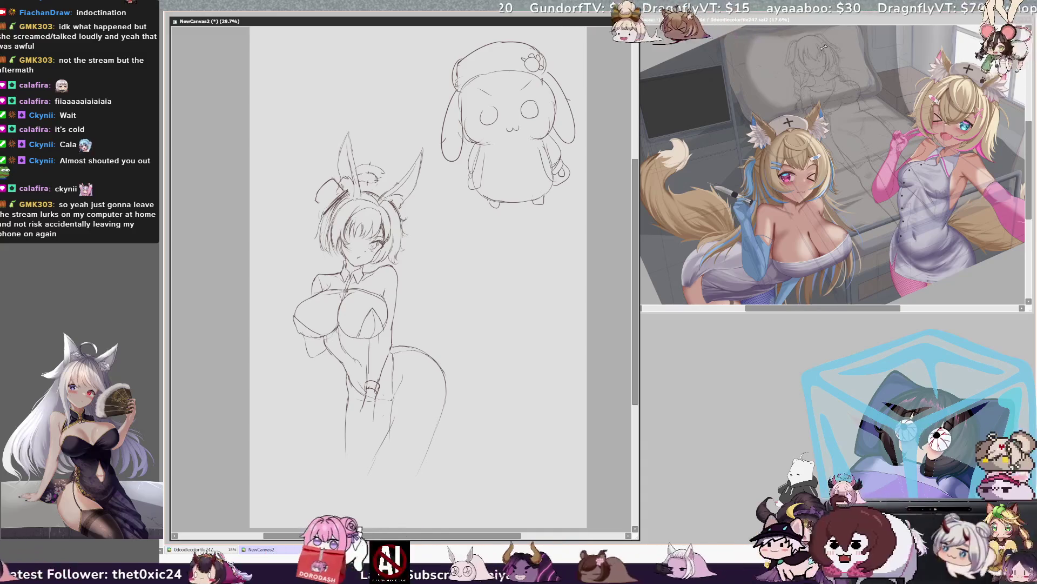
key(h)
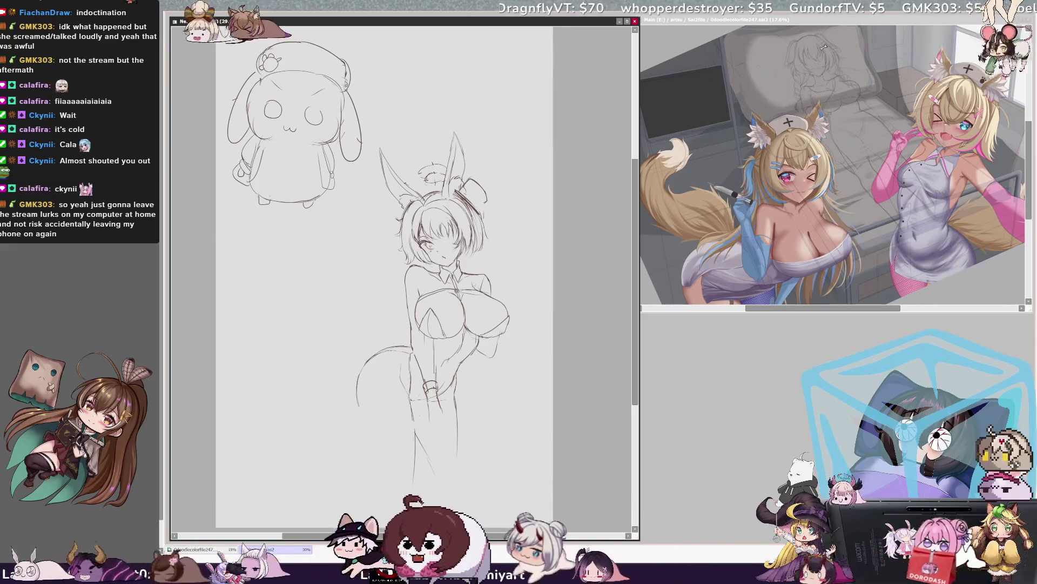
drag(357, 373, 368, 424)
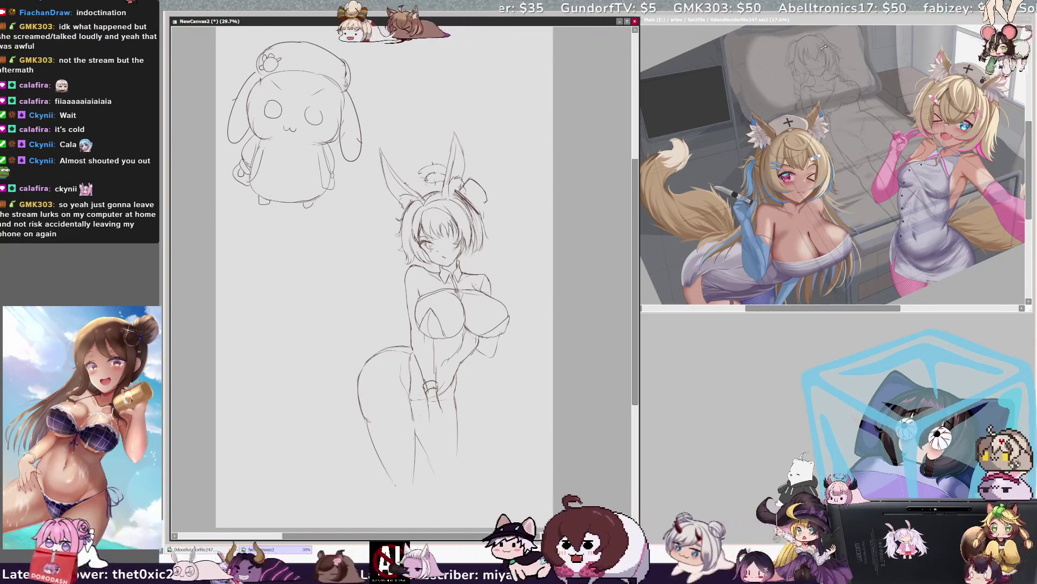
key(ctrl+z)
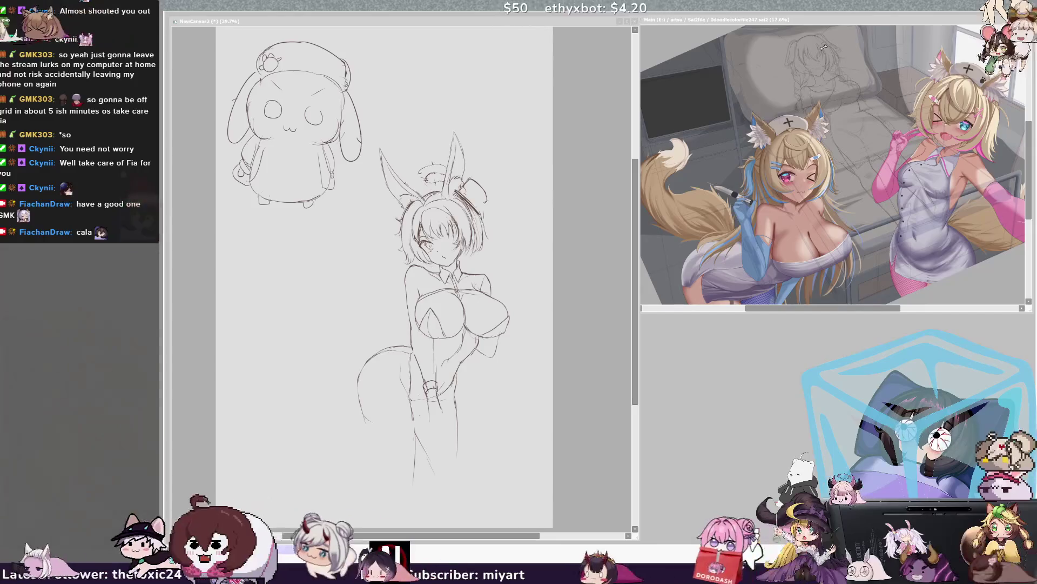
click(559, 268)
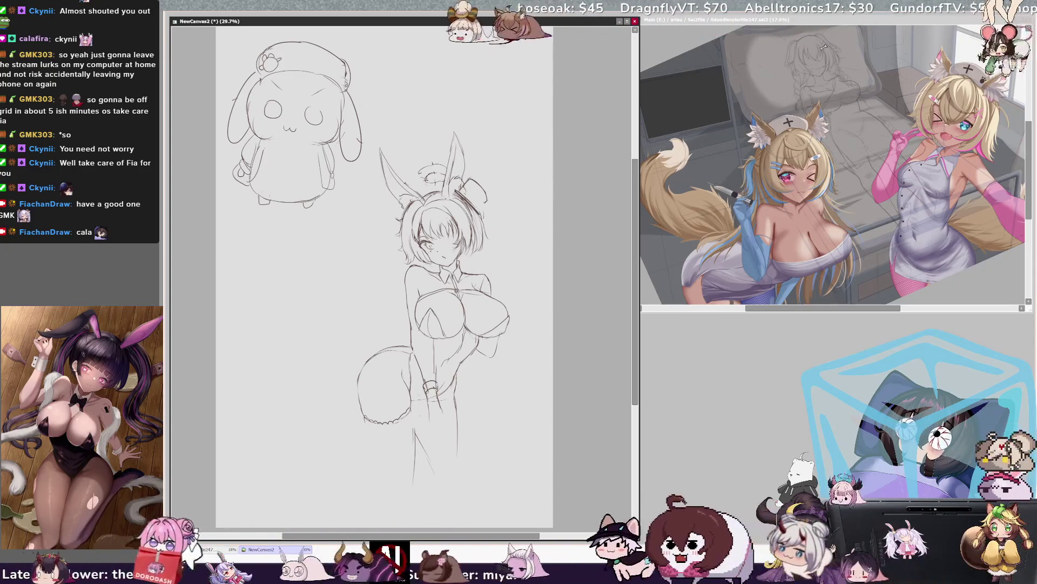
drag(409, 448, 406, 485)
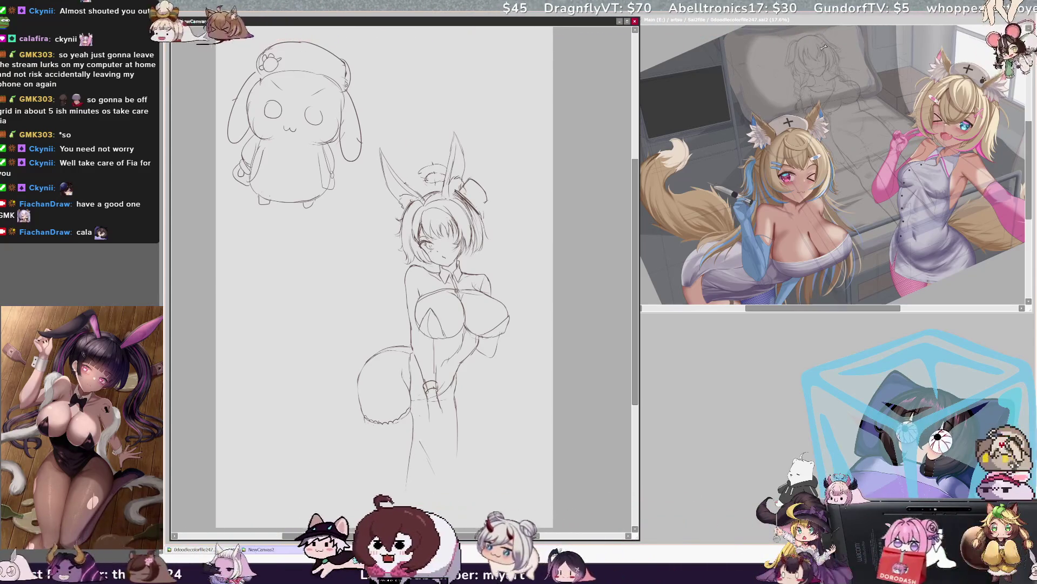
Outline the left leg below the tail and mirror the view to check the drawing.
drag(365, 424, 380, 469)
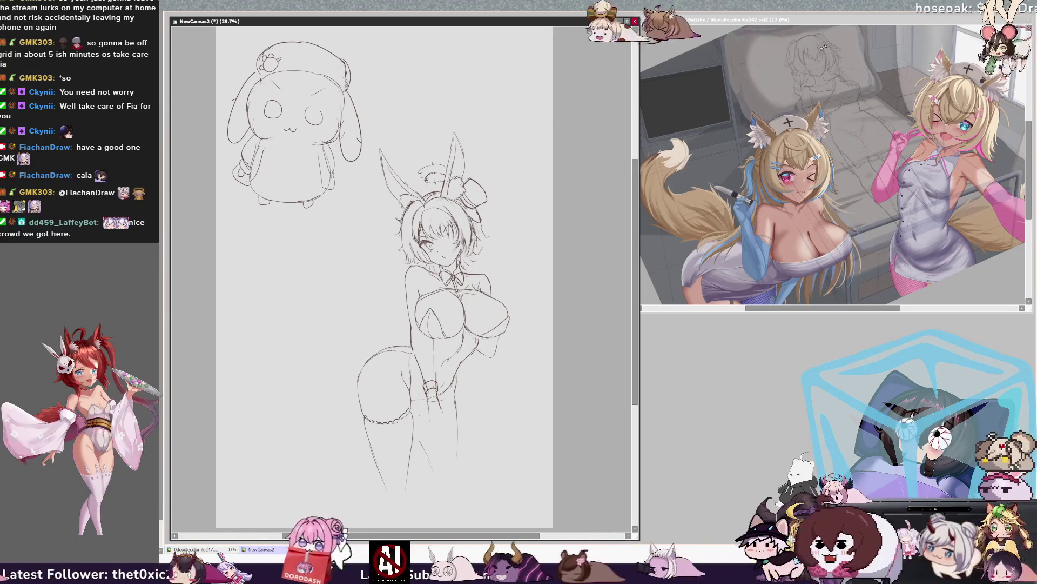
key(h)
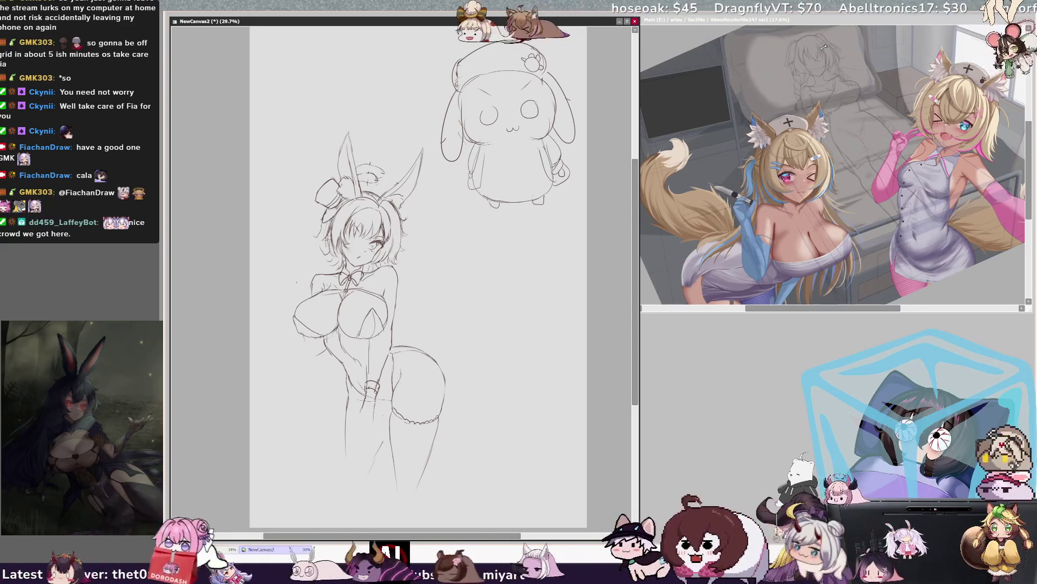
Sketch the raised arm beside the chest, undo stray strokes near the head, and add a torso side line.
drag(281, 280, 294, 319)
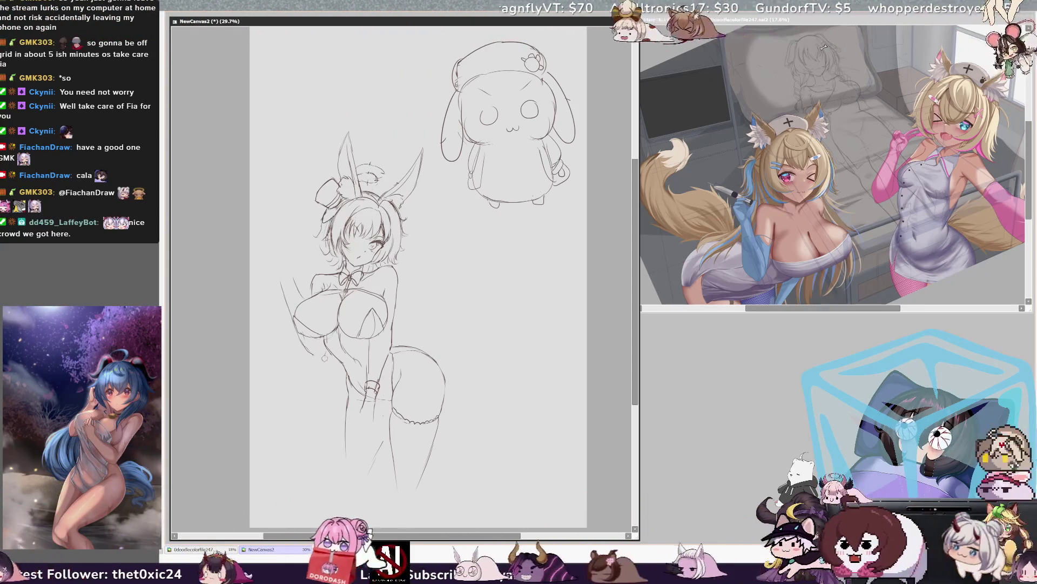
key(h)
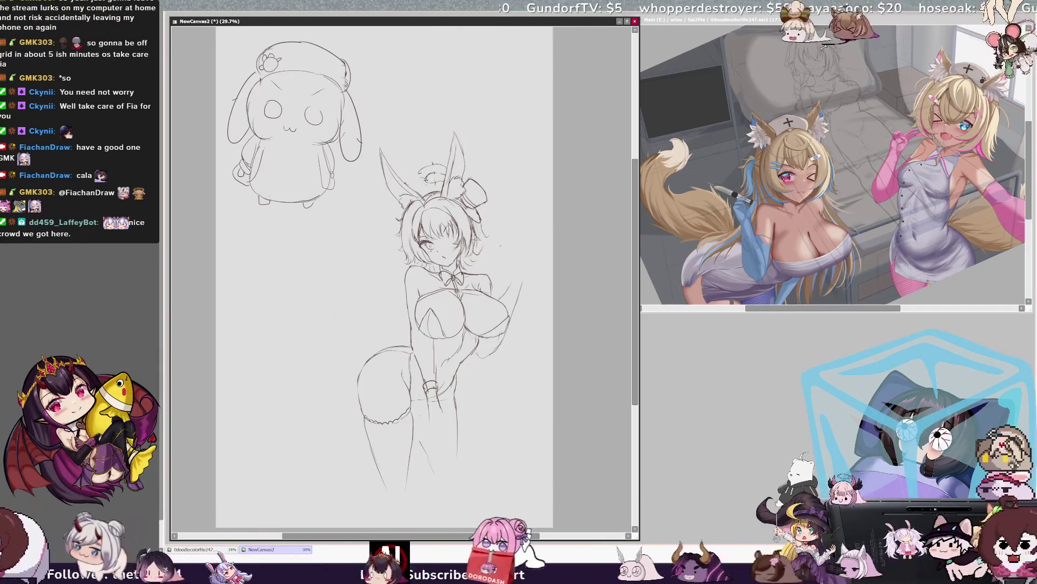
key(ctrl+z)
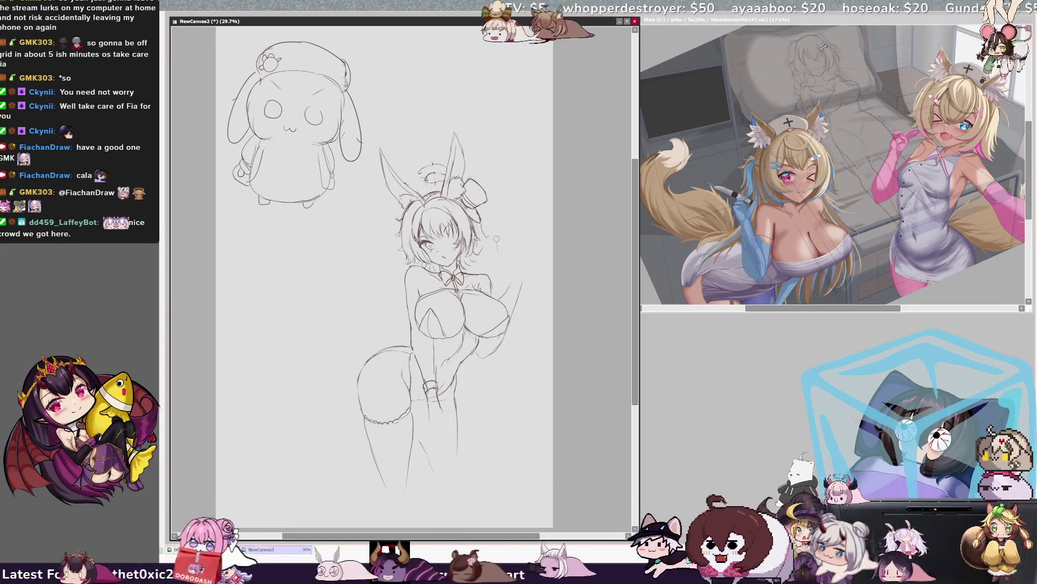
drag(491, 263, 510, 255)
key(ctrl+z)
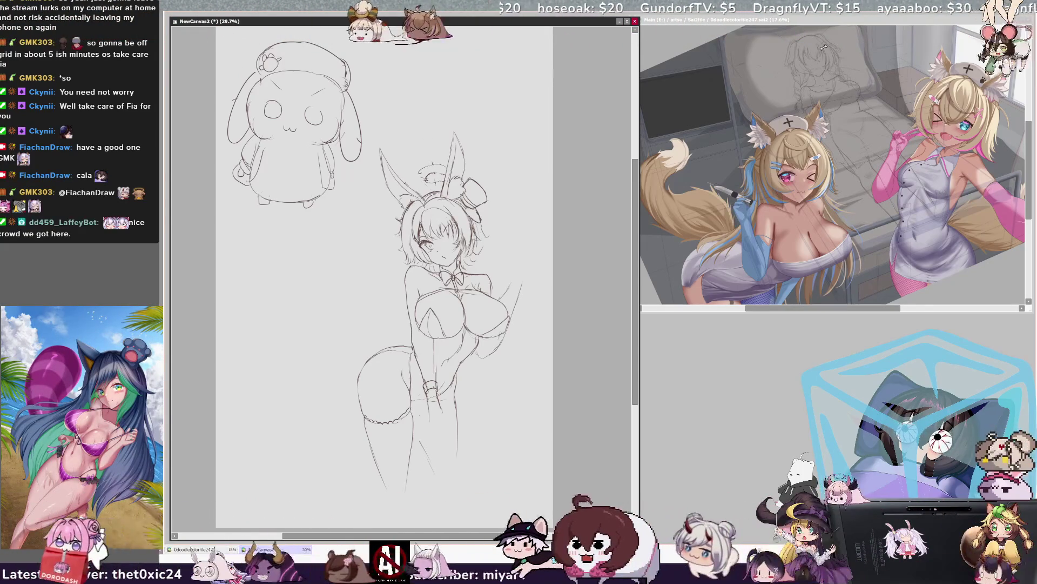
drag(411, 338, 415, 357)
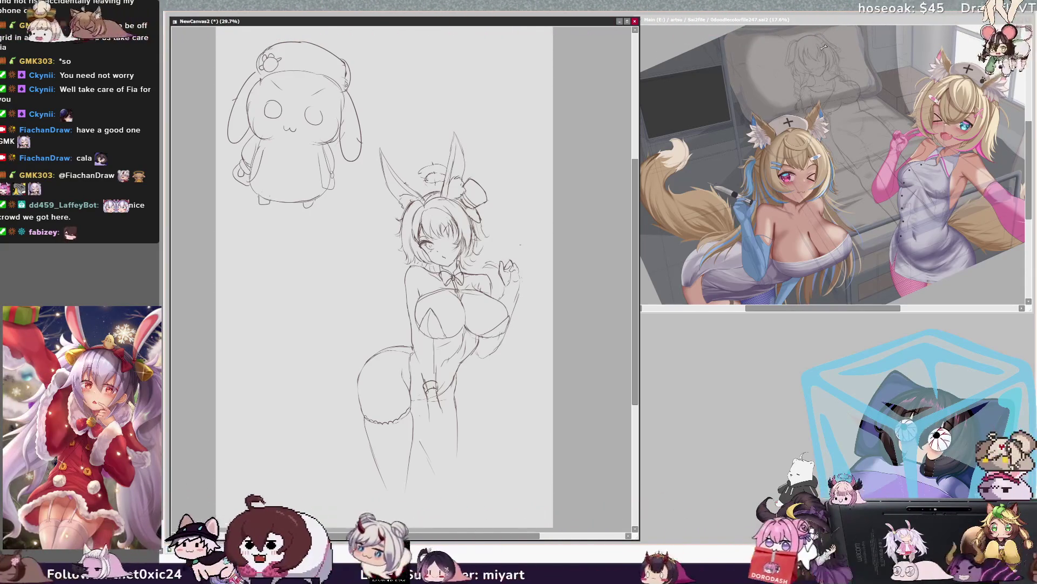
Mirror the view to check the raised hand, then flip it back to normal.
key(h)
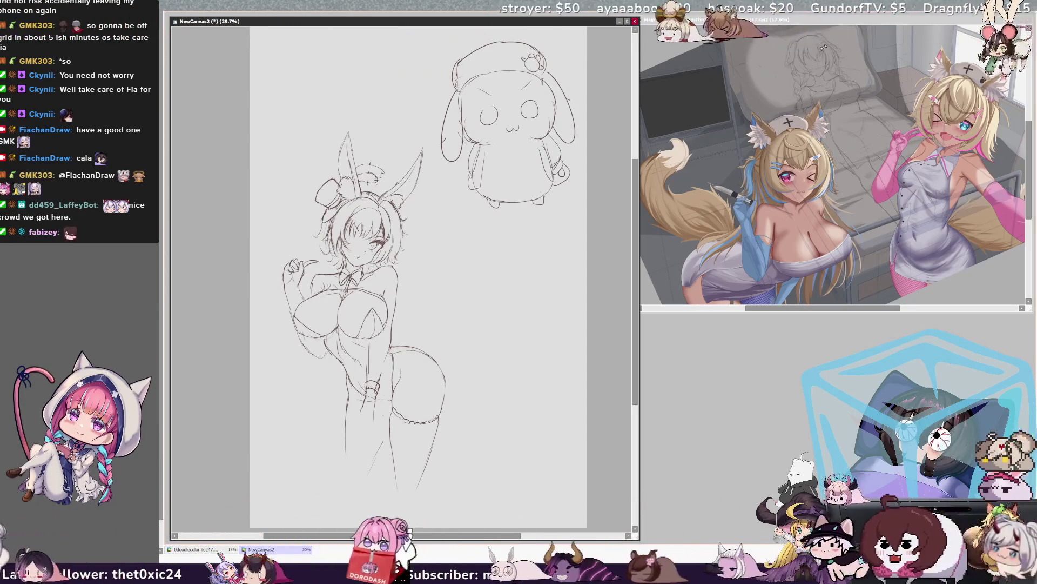
key(h)
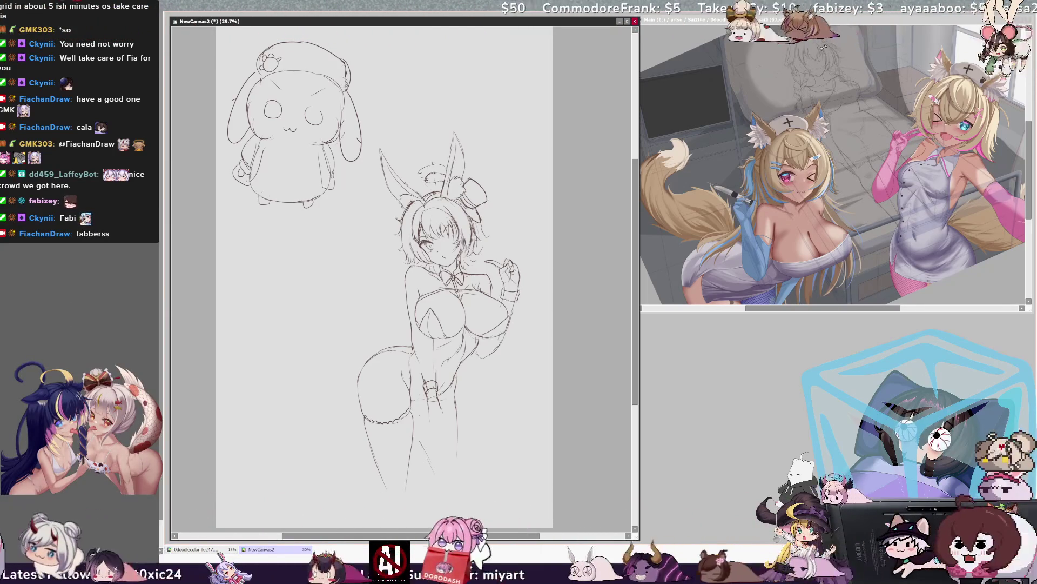
Refine the hip and inner-leg lines, flipping the view back and forth to check proportions.
key(h)
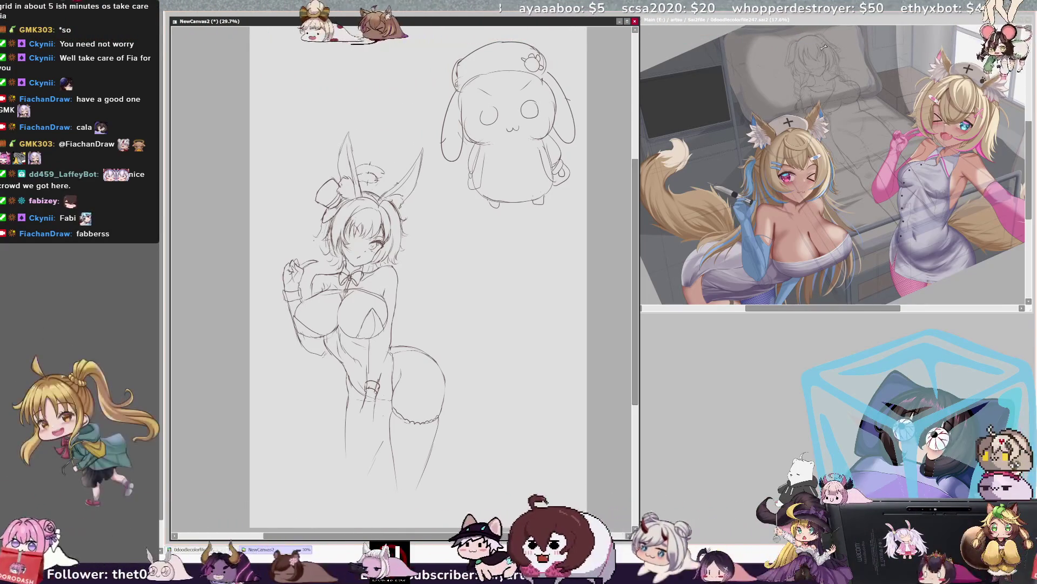
key(h)
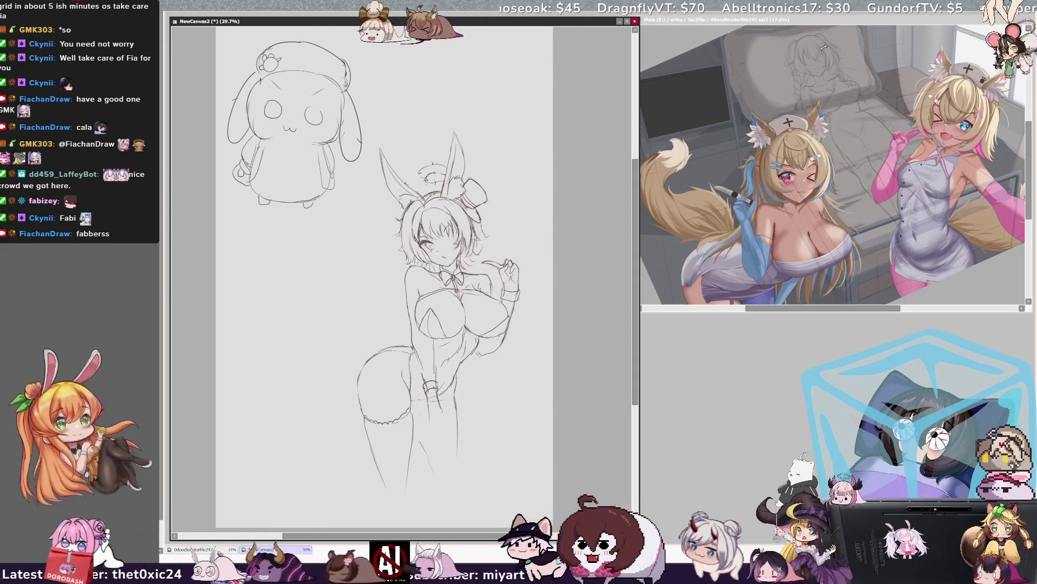
drag(424, 430, 415, 457)
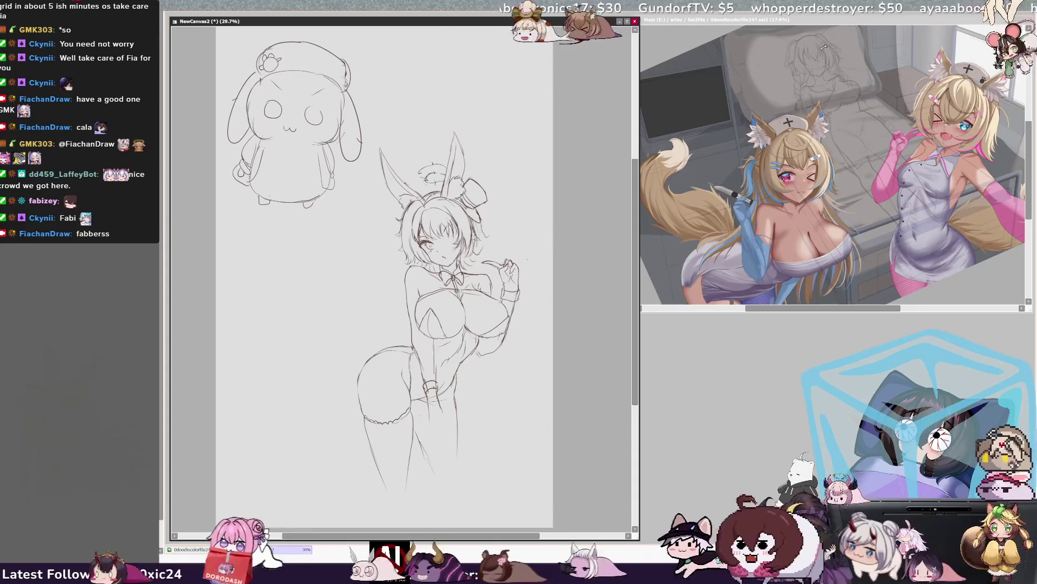
key(h)
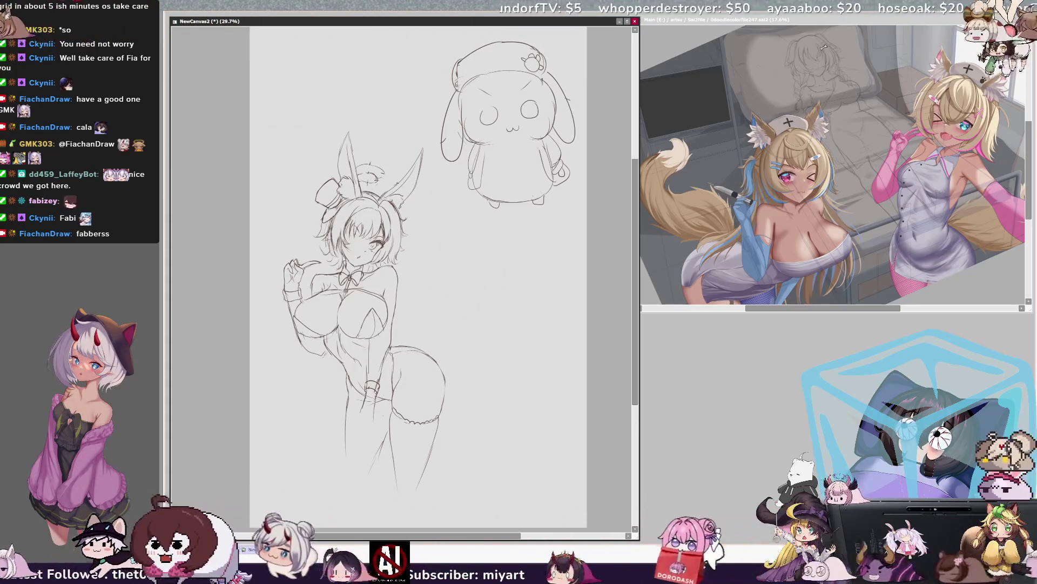
key(h)
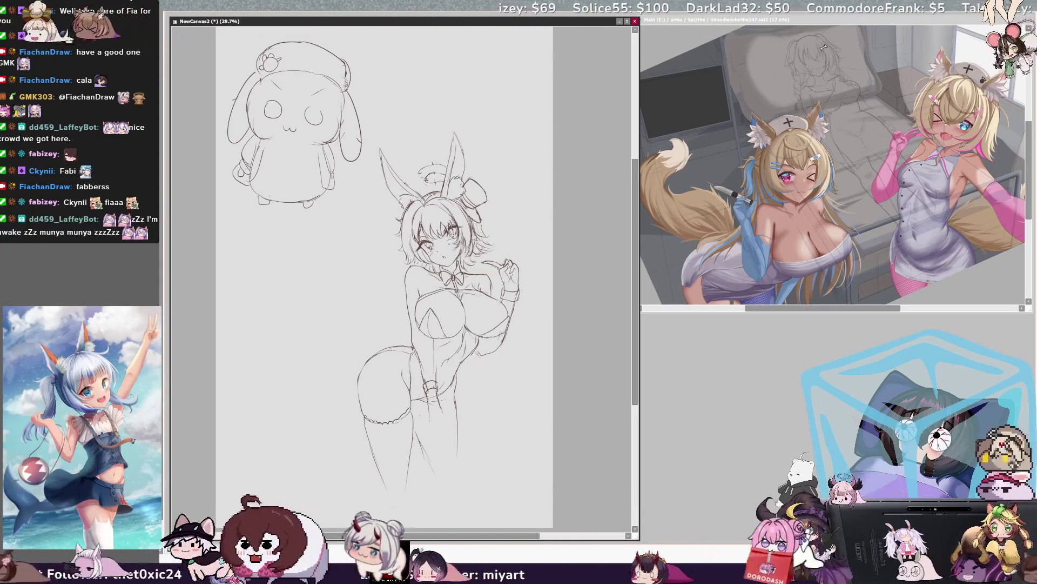
key(h)
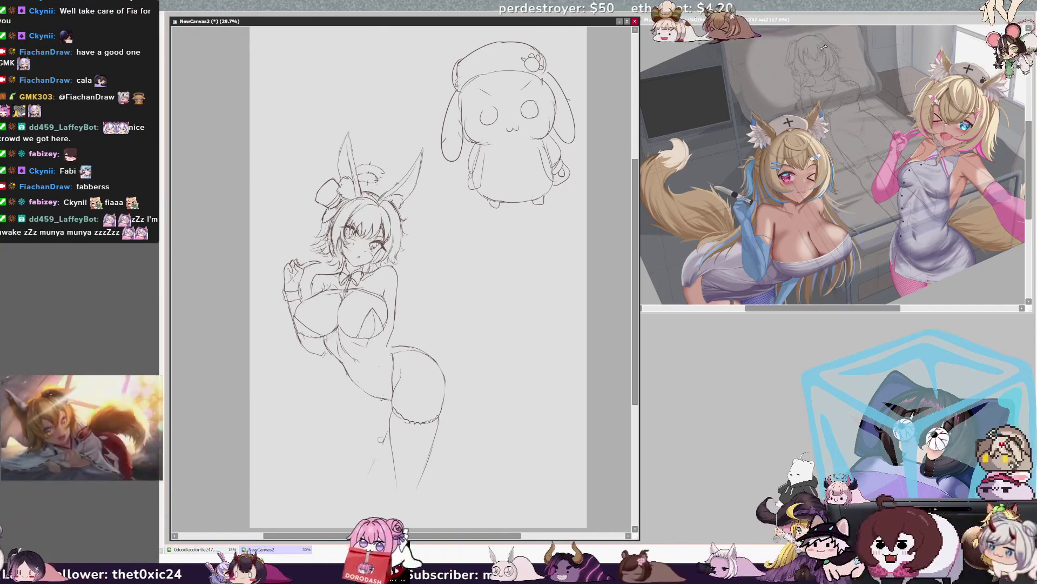
Add a diagonal line below the left leg, then select the lower body and scale it up slightly.
drag(326, 460, 378, 434)
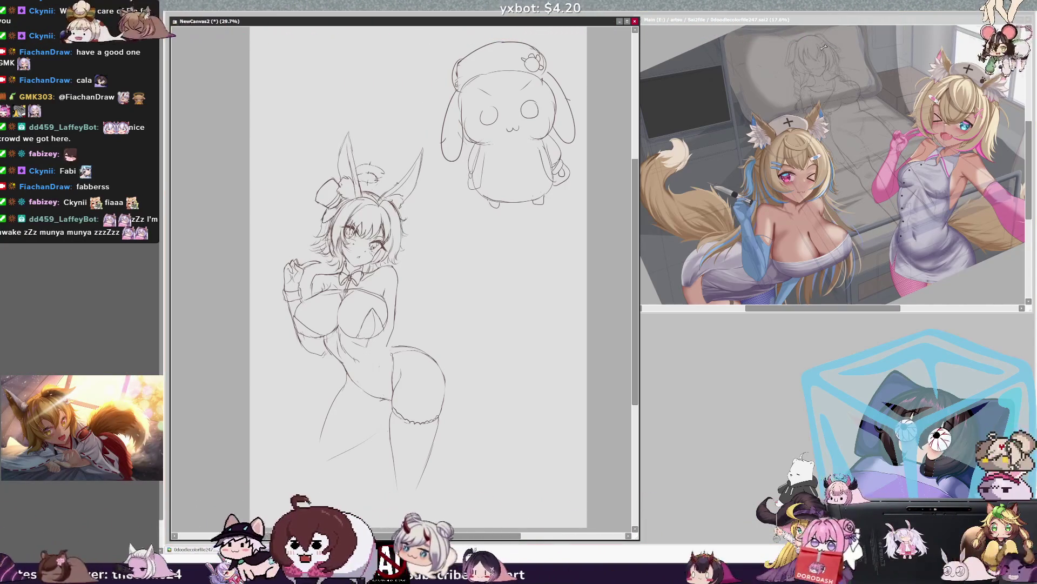
mouse_move(346, 361)
mouse_down()
mouse_move(292, 489)
mouse_move(427, 331)
mouse_up()
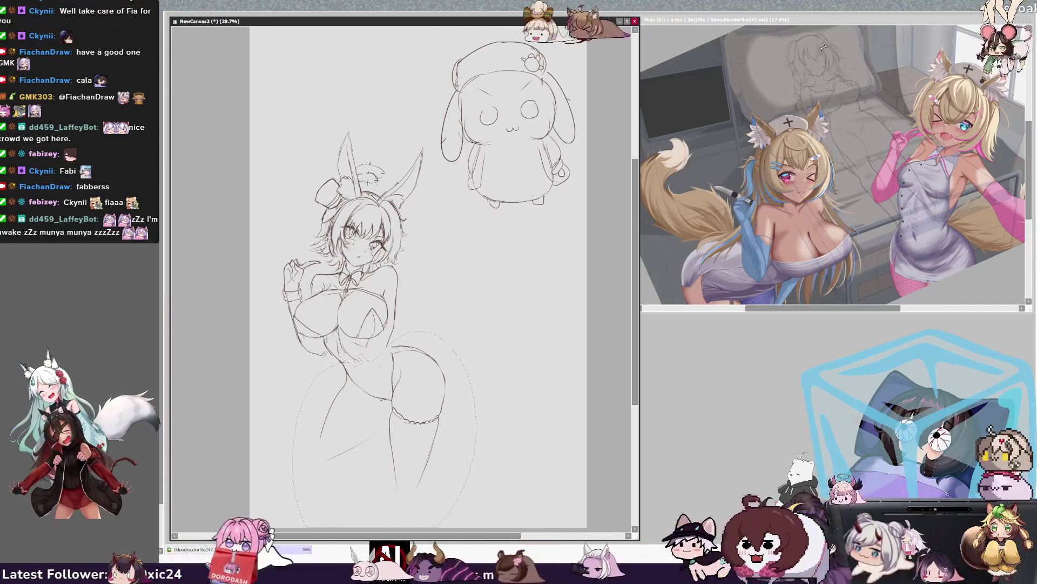
mouse_move(452, 487)
mouse_down()
mouse_move(437, 462)
mouse_move(446, 477)
mouse_up()
key(Return)
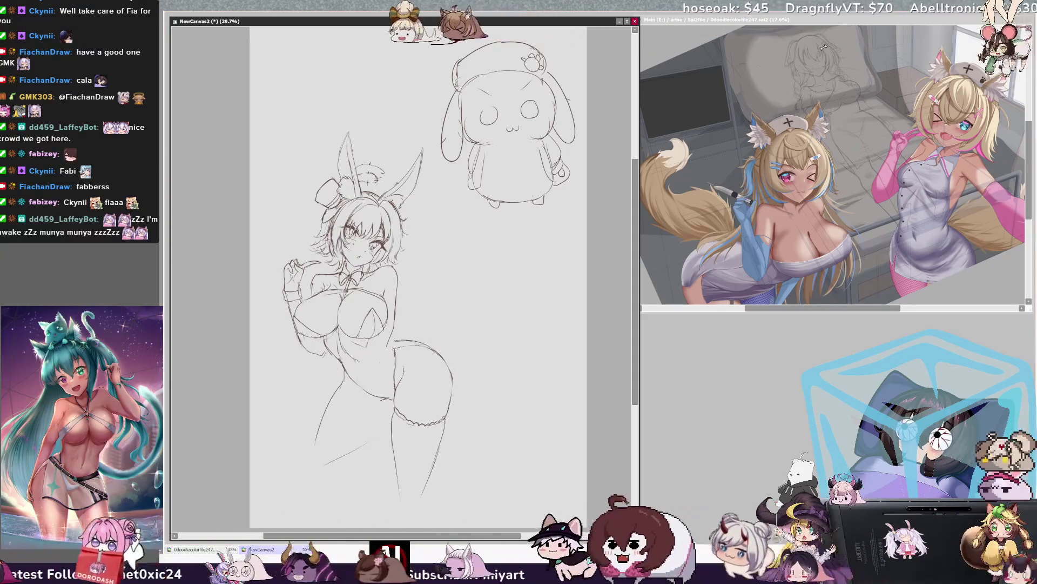
Add a short stroke beside the hip and check it in the mirrored view.
drag(402, 322, 404, 332)
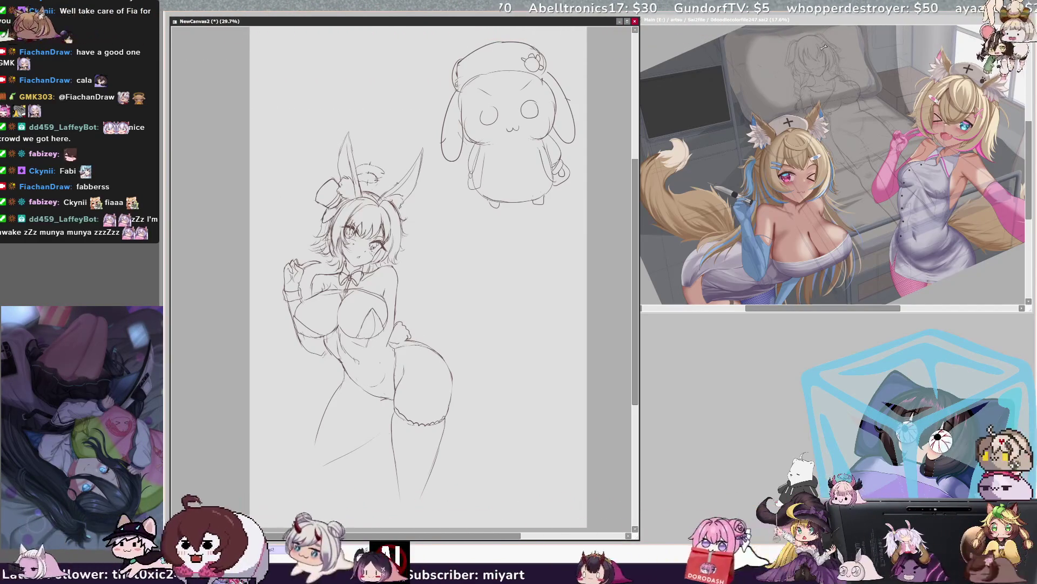
key(h)
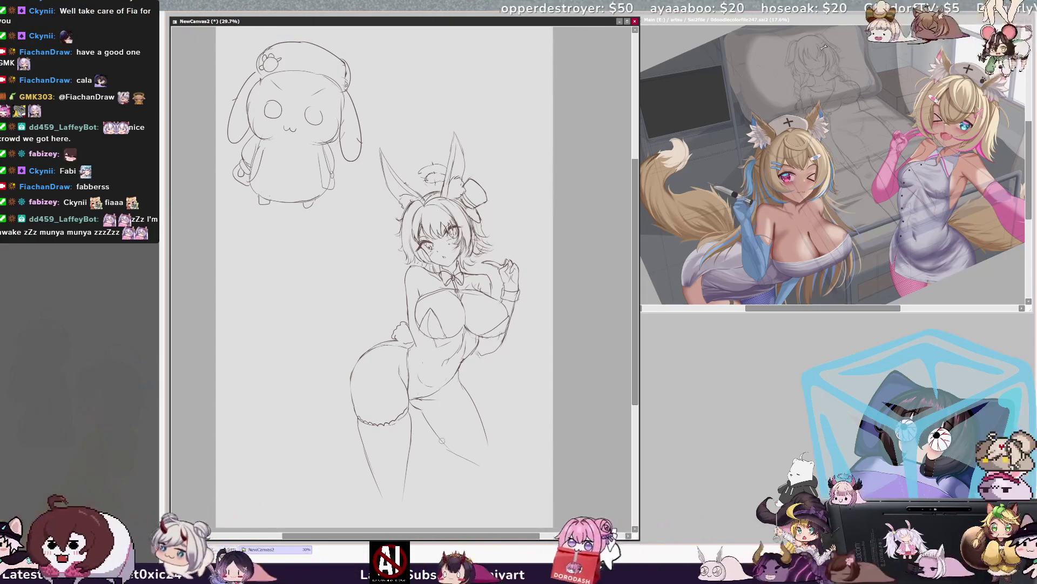
key(h)
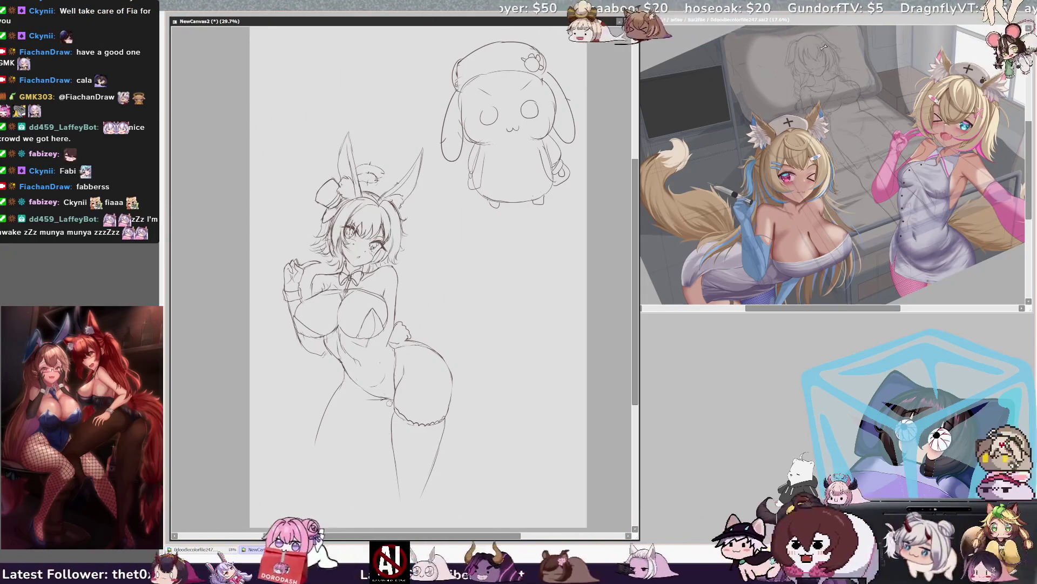
Replace the old left-leg line with new pencil strokes down to the foot, then add belly lines and a navel.
key(ctrl+z)
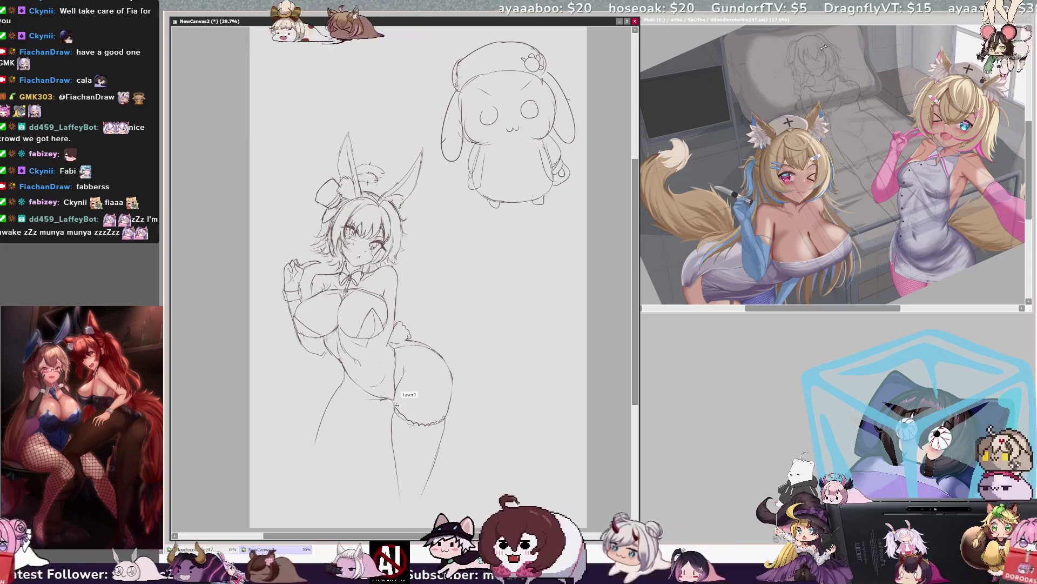
drag(391, 414, 327, 480)
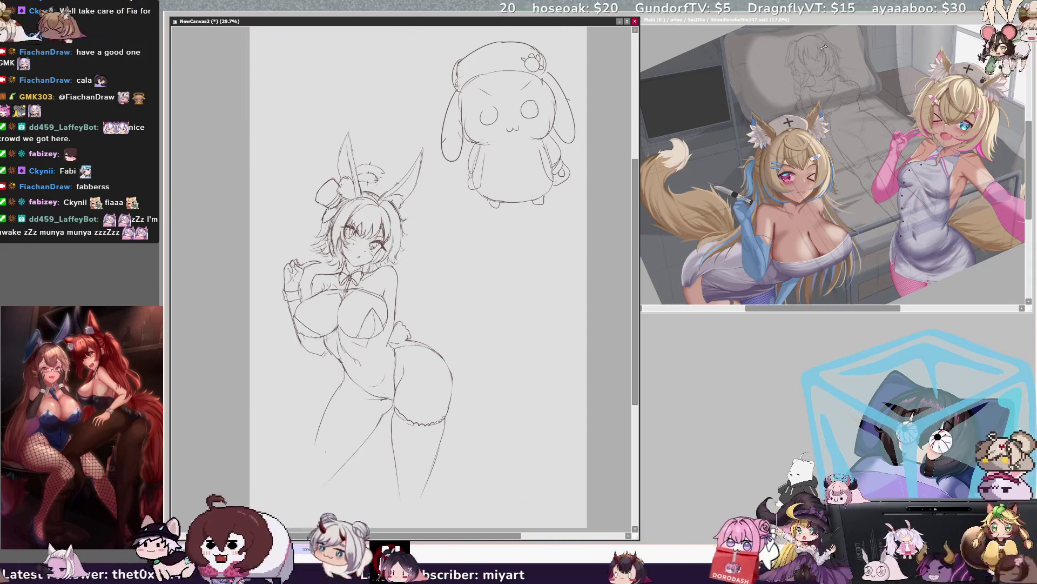
drag(324, 415, 304, 466)
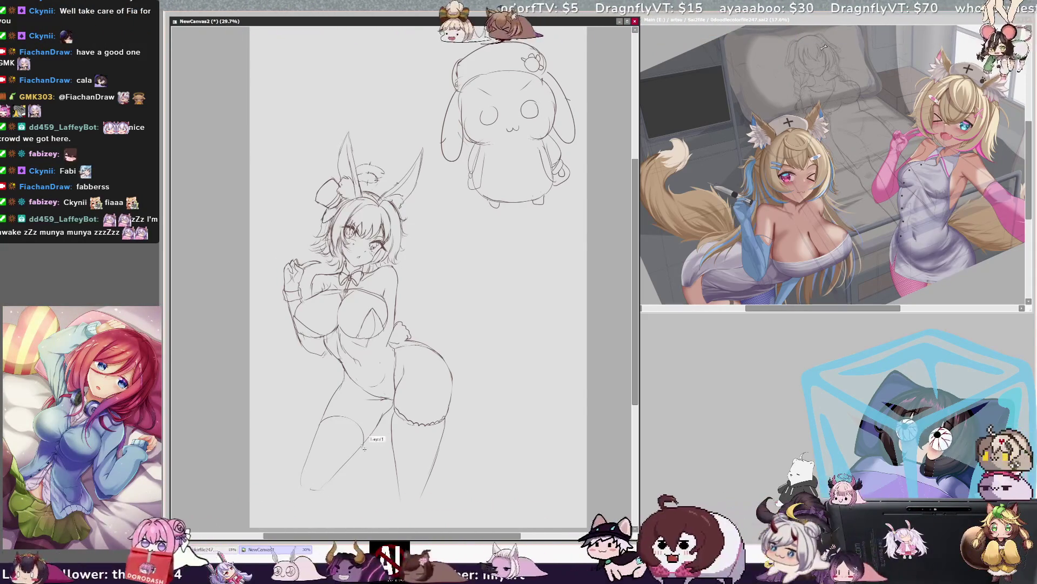
mouse_move(322, 416)
mouse_down()
mouse_move(369, 447)
mouse_move(364, 440)
mouse_up()
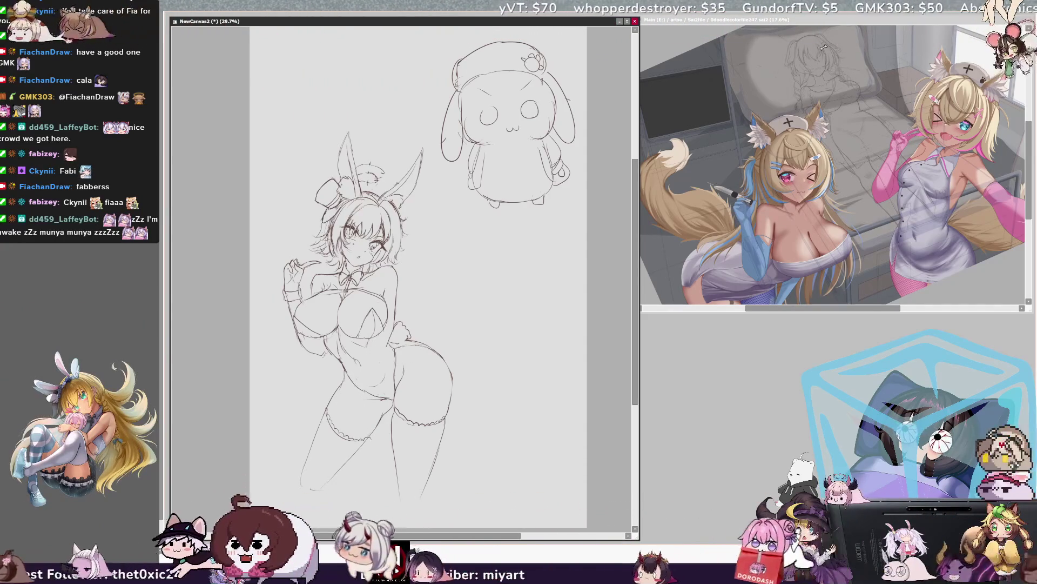
drag(311, 489, 324, 487)
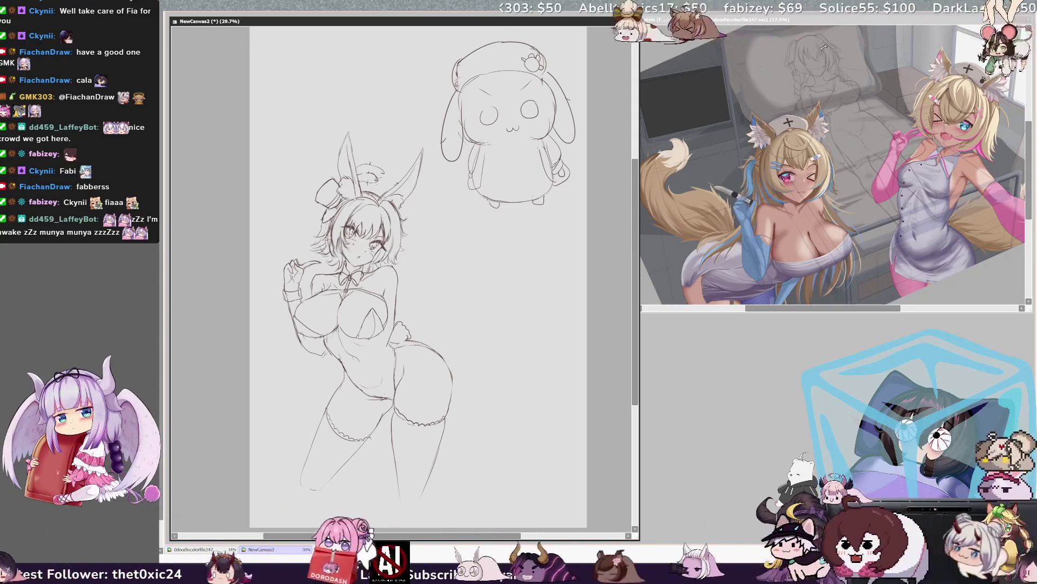
drag(387, 346, 368, 398)
mouse_move(384, 364)
mouse_down()
mouse_move(382, 401)
mouse_move(381, 381)
mouse_up()
Undo the last belly stroke and mirror the canvas view to check the drawing.
key(ctrl+z)
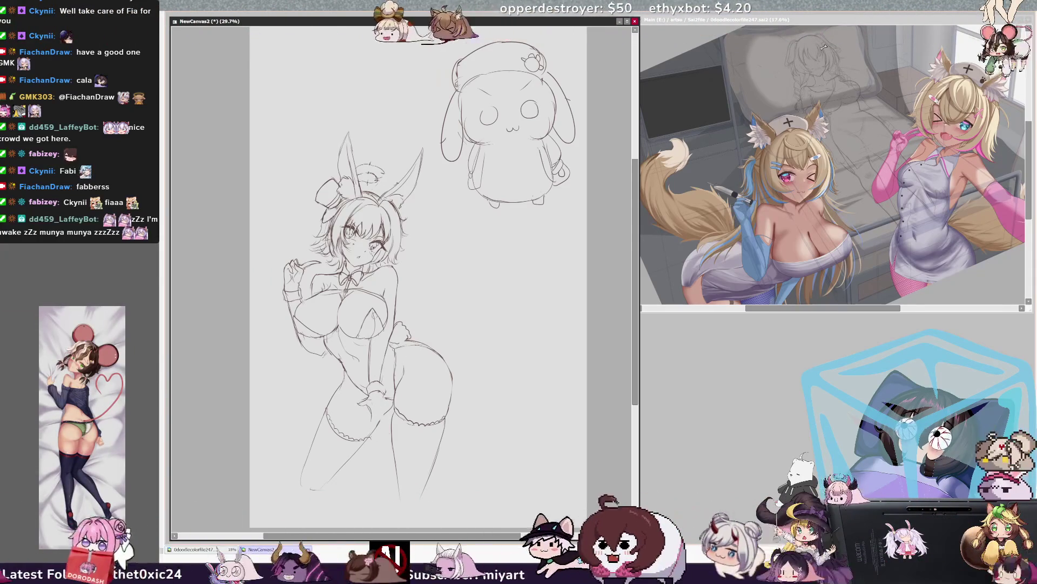
key(h)
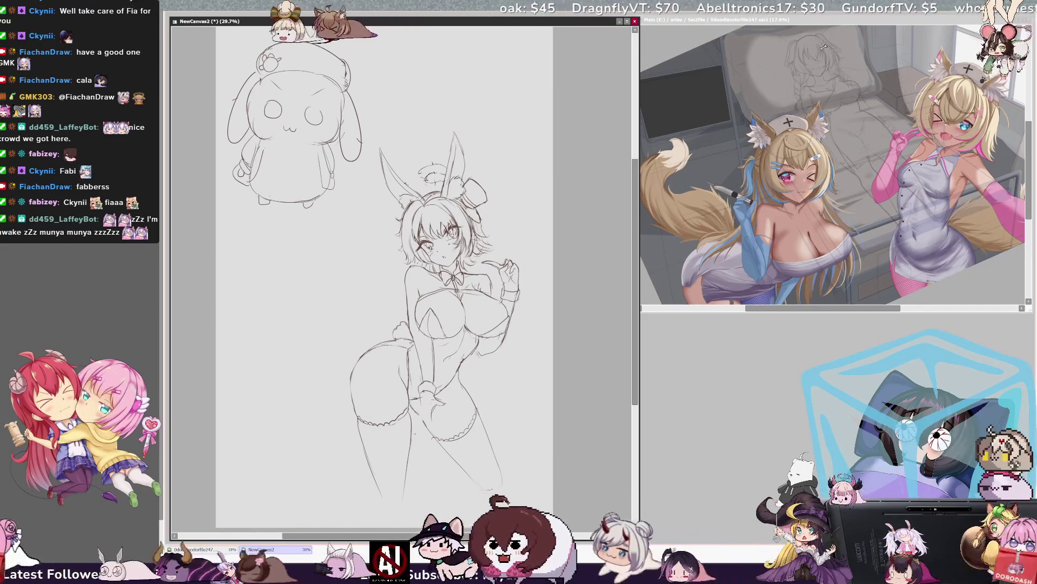
Draw a line closing off the bottom of the left leg, then start a small circle on the chest.
drag(377, 485, 405, 486)
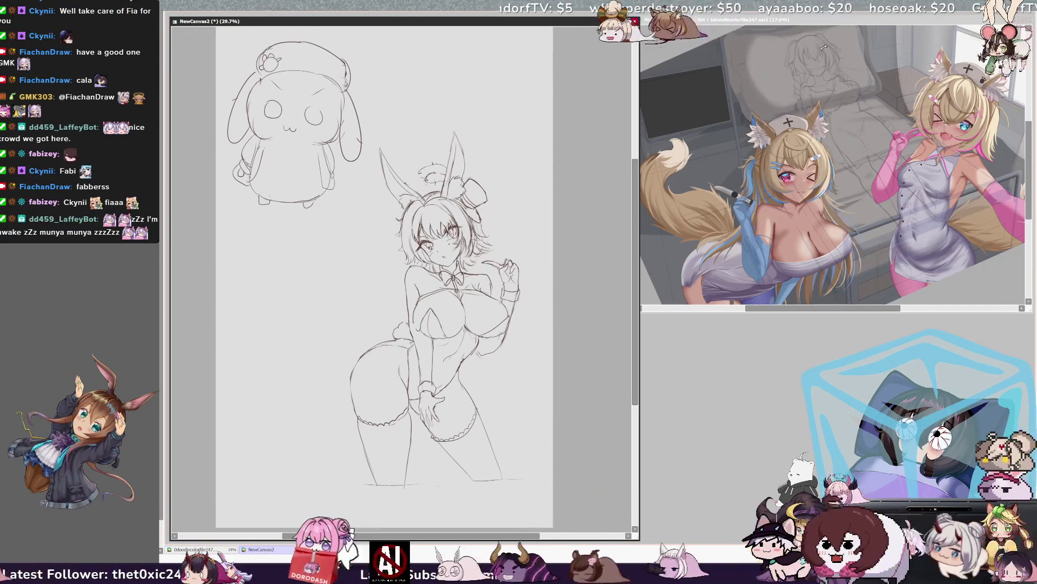
drag(448, 327, 449, 336)
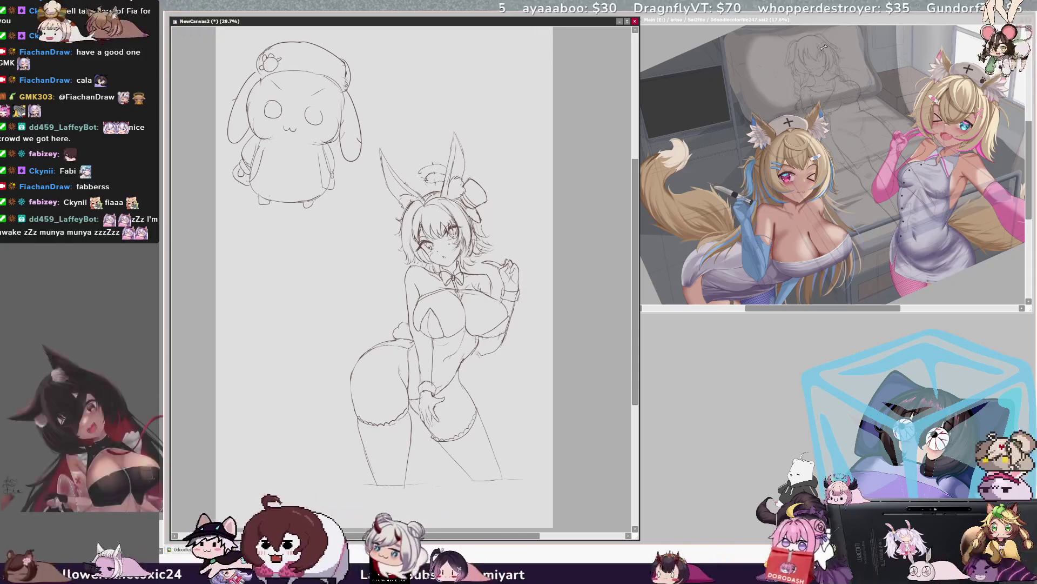
Toggle the mirrored view three times with H, ending at the original facing.
key(h)
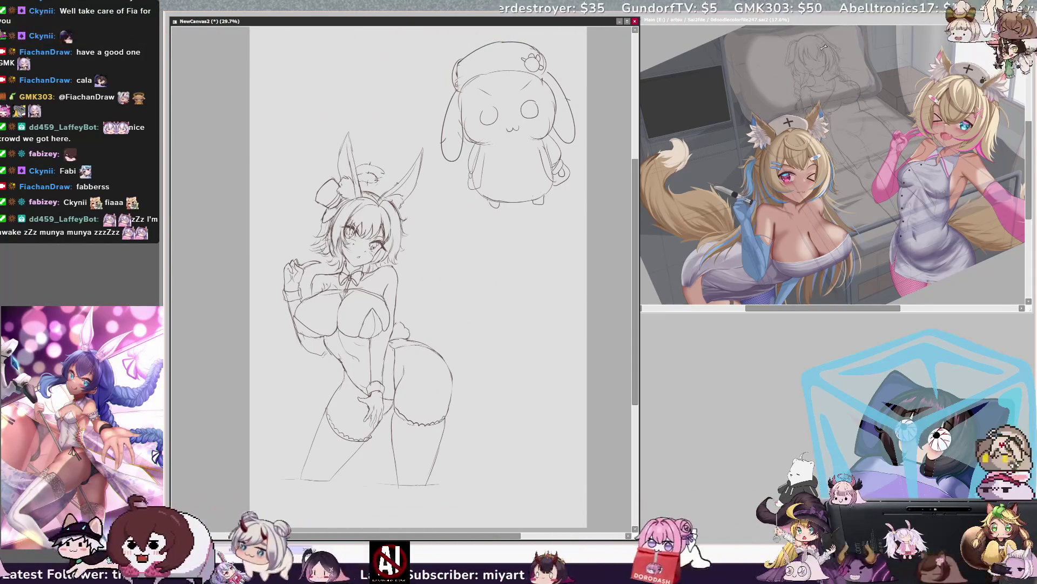
key(h)
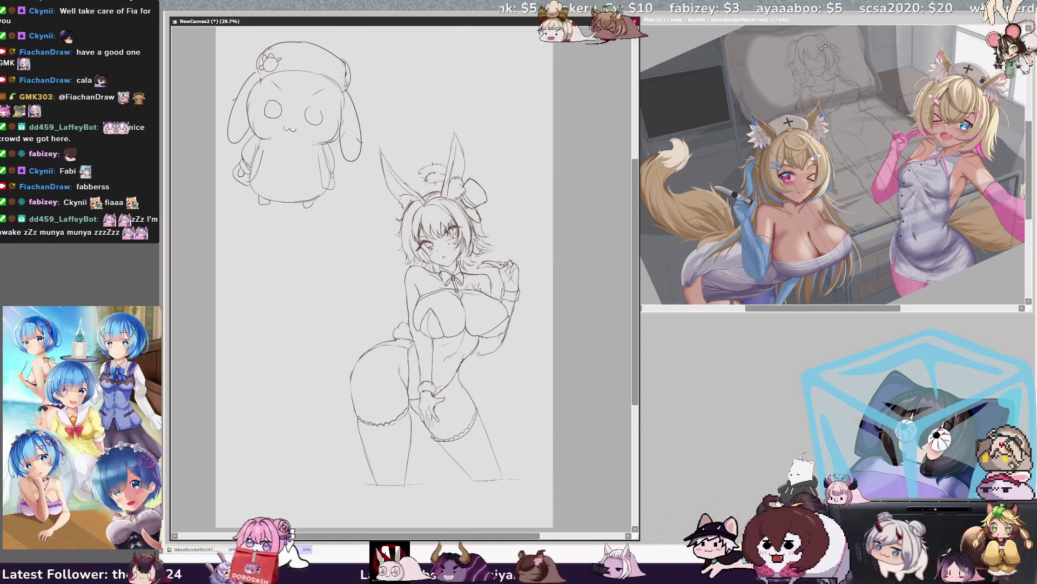
key(h)
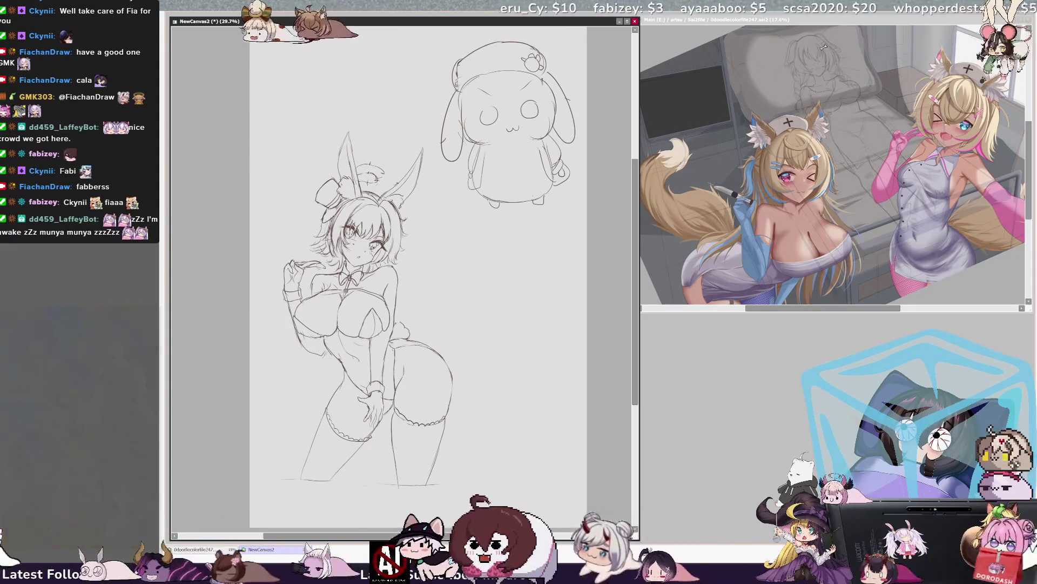
Tilt the canvas view counterclockwise, then rotate it back toward upright.
key(Delete)
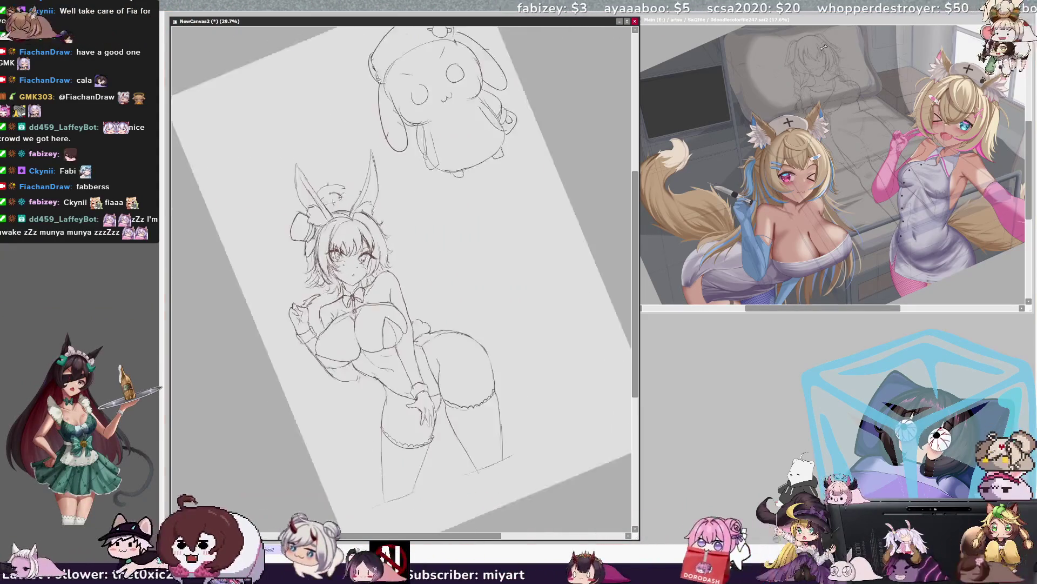
key(Delete)
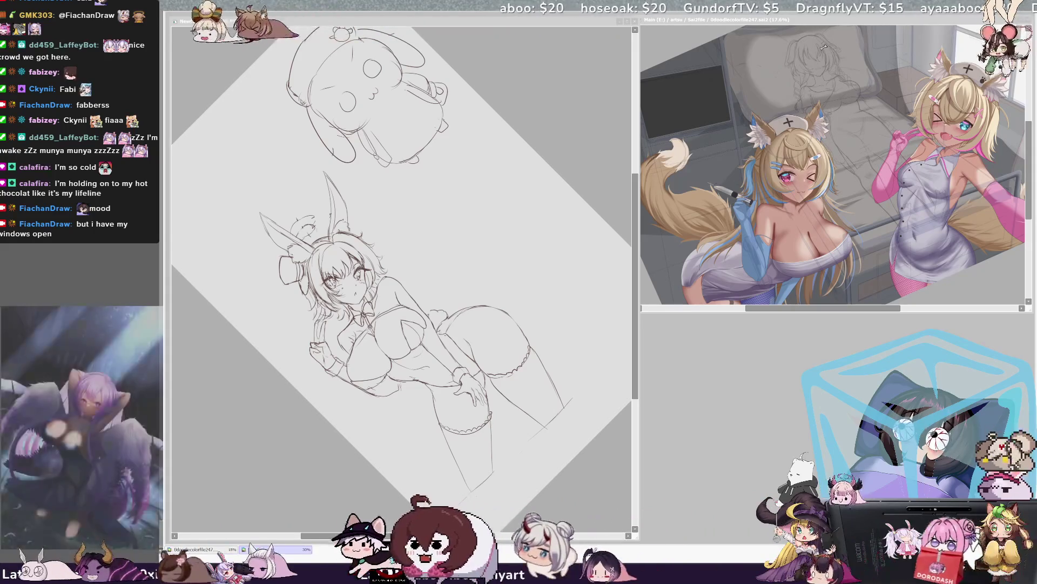
click(535, 236)
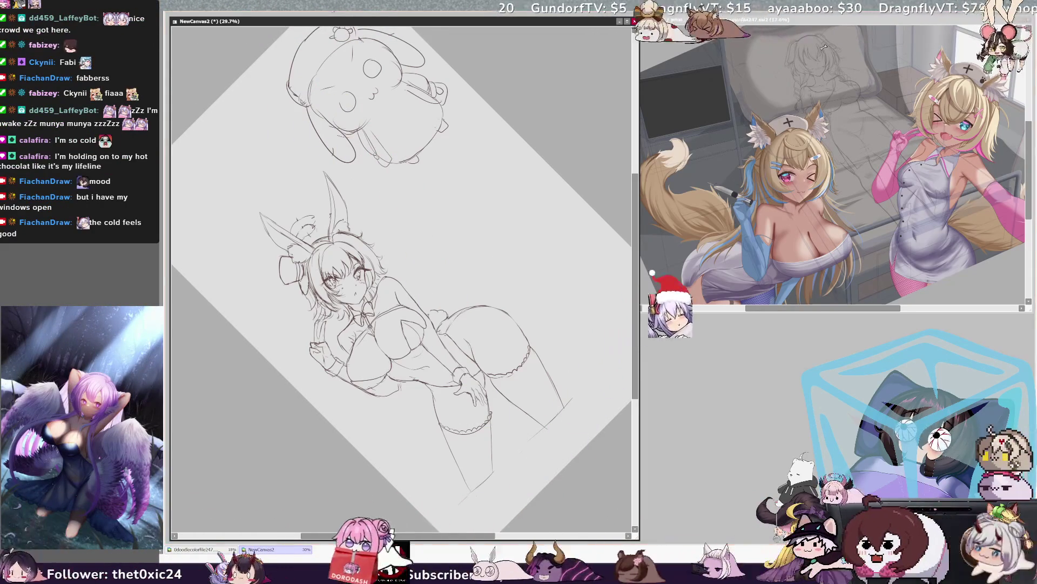
key(End)
key(End)
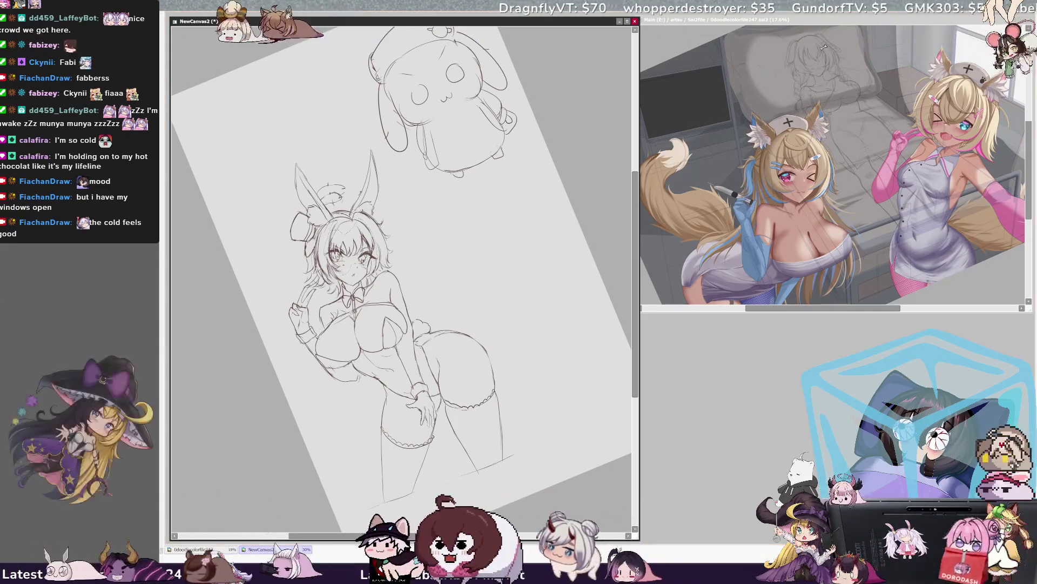
Refine the lines around the bunny girl's eyes, check them mirrored, and reset the rotation upright.
drag(357, 256, 328, 244)
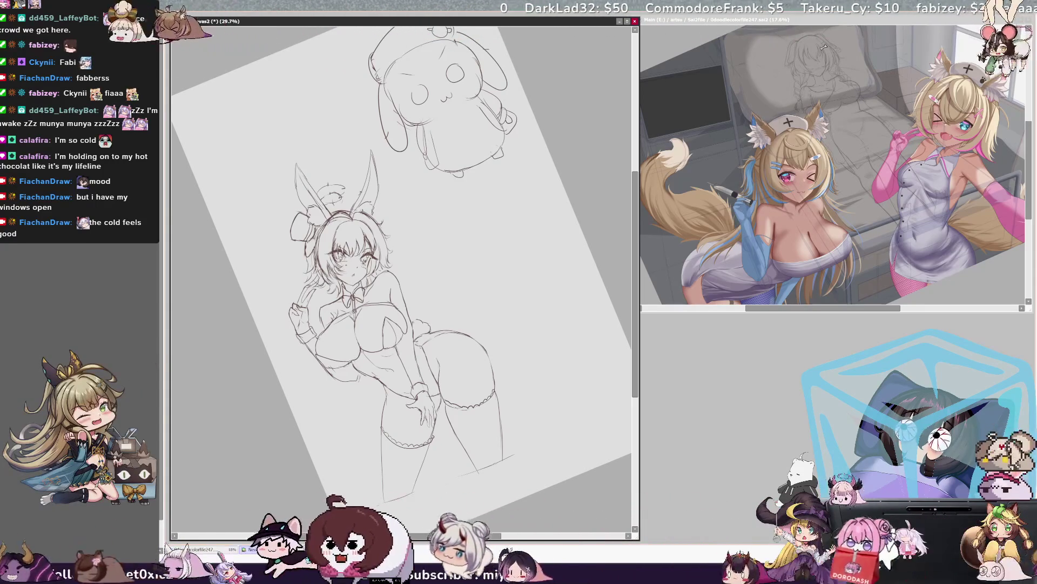
key(h)
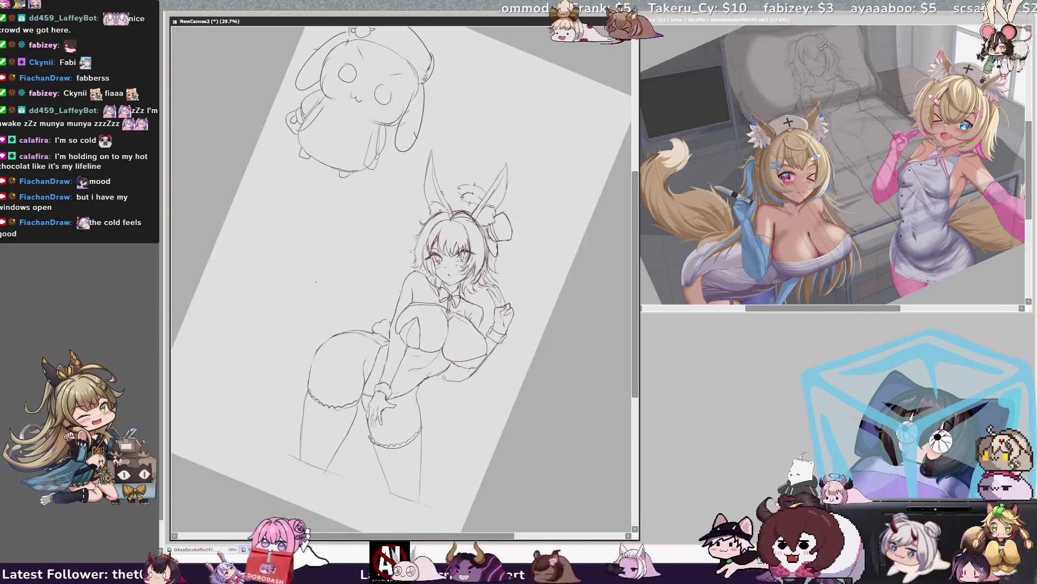
key(Home)
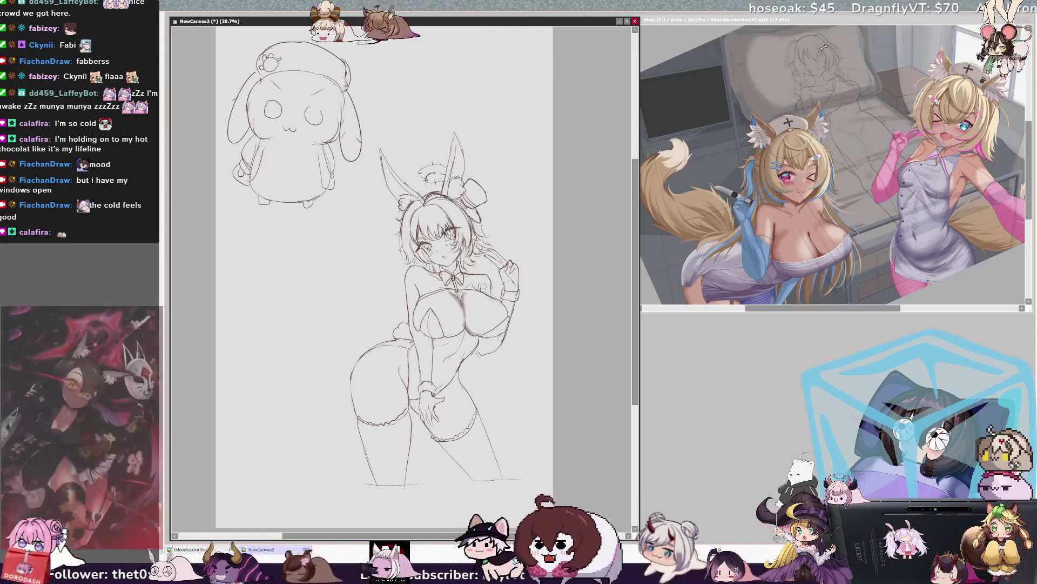
Rotate the canvas view about 90° counterclockwise so the figure lies sideways.
key(Delete)
key(Delete)
key(Delete)
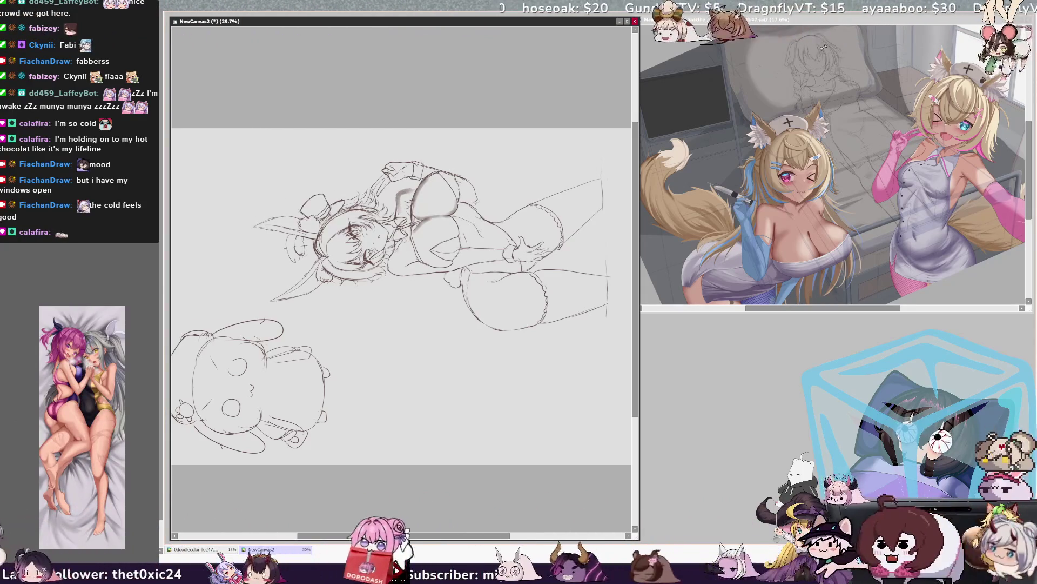
Shade the hip with a pencil stroke, raise the brush size to 50, and rotate the view upright.
drag(394, 253, 389, 268)
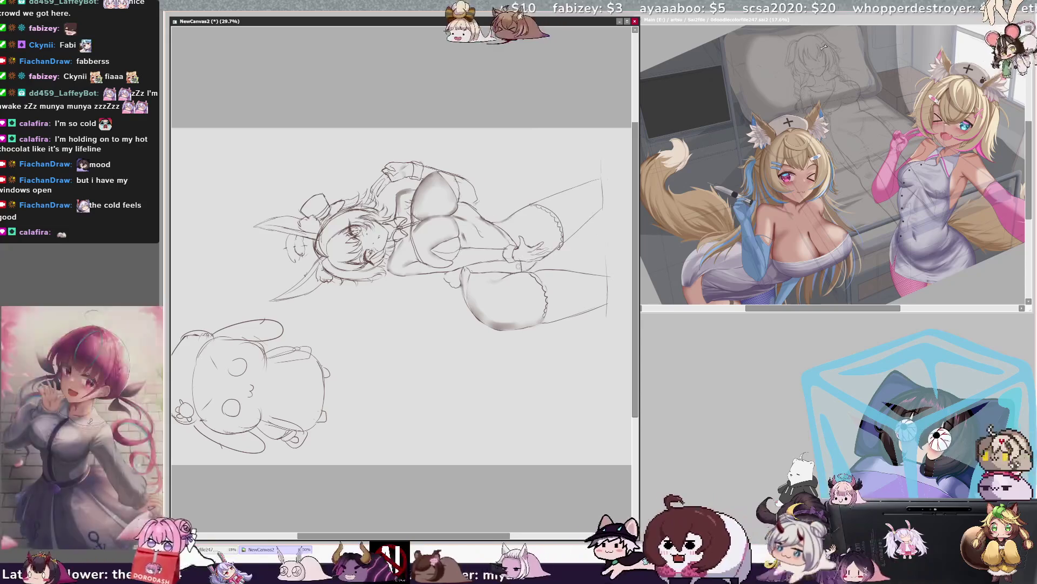
key(bracketright)
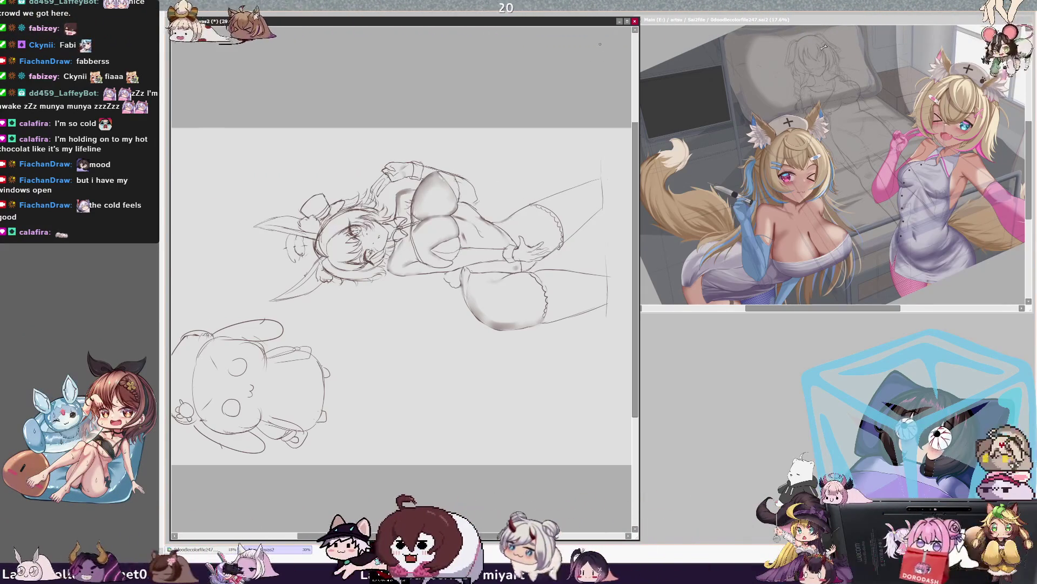
key(Home)
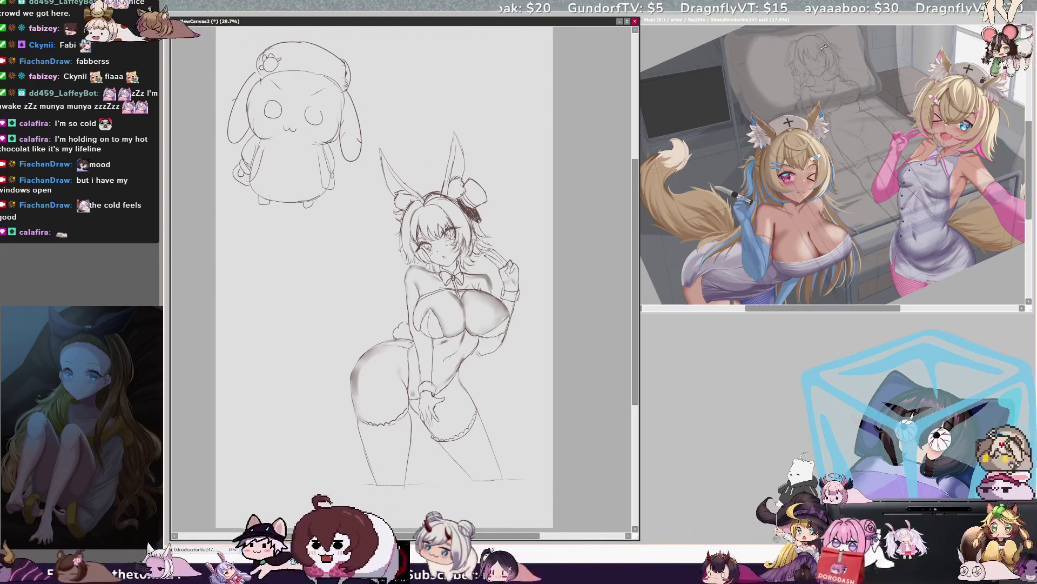
Flip the view five times with H to compare proportions, then tilt the canvas counterclockwise.
key(h)
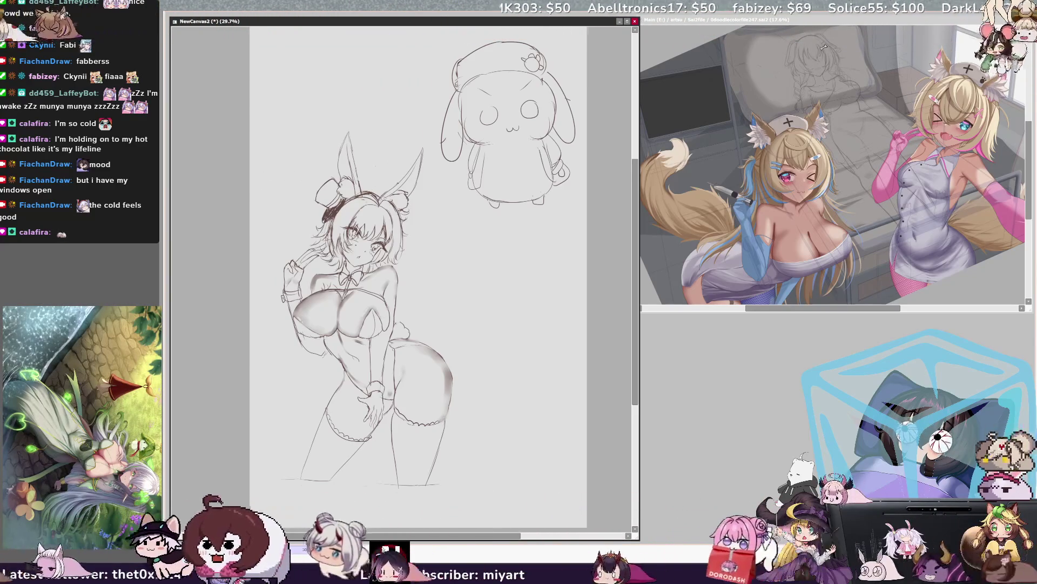
key(h)
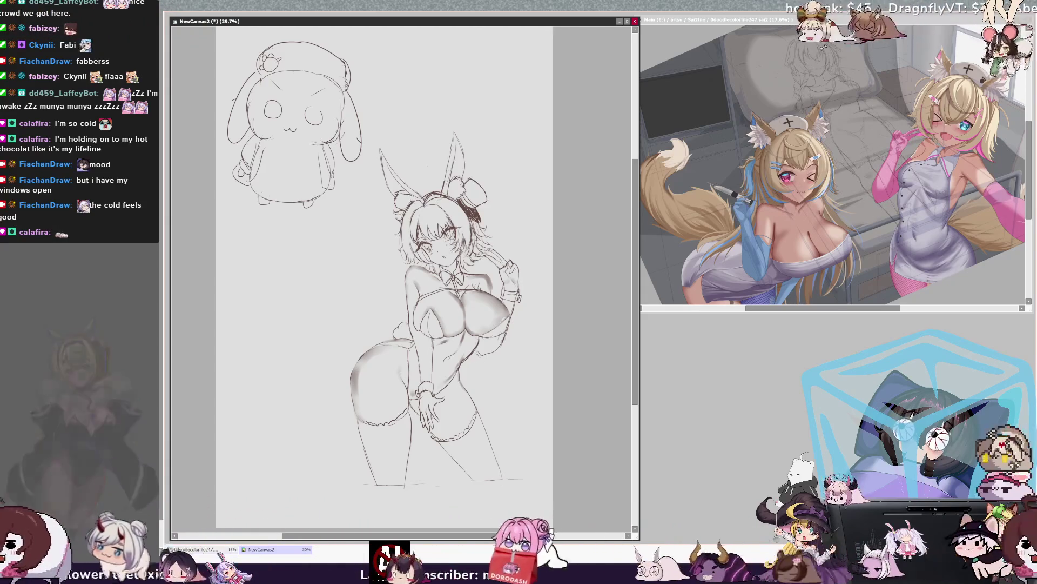
key(h)
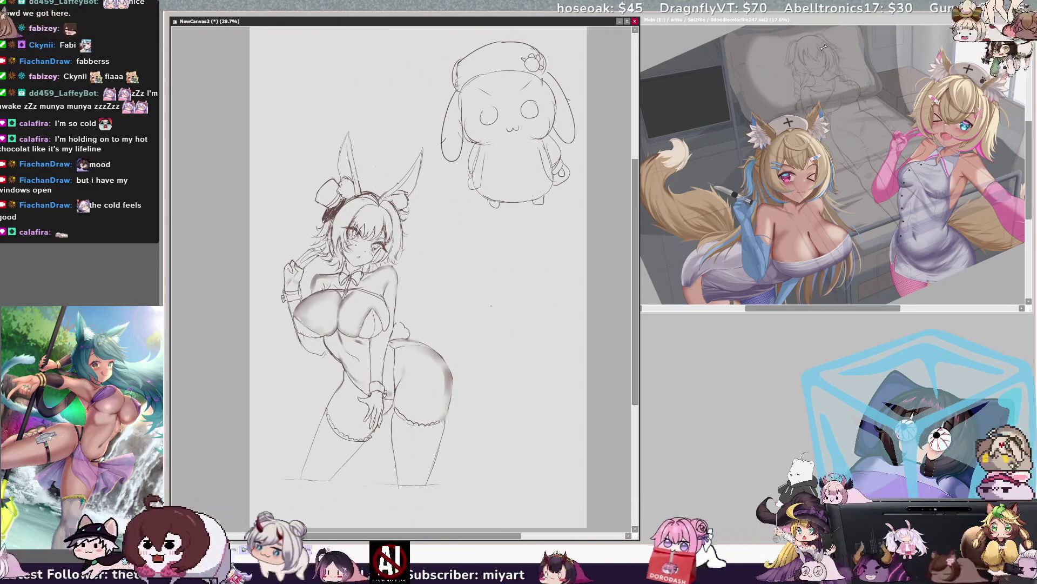
key(h)
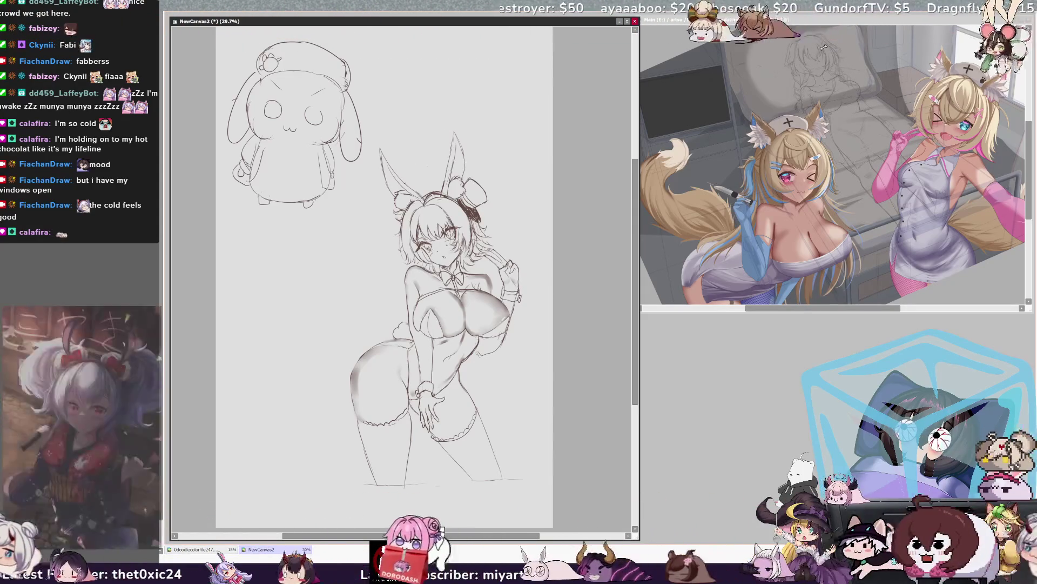
key(h)
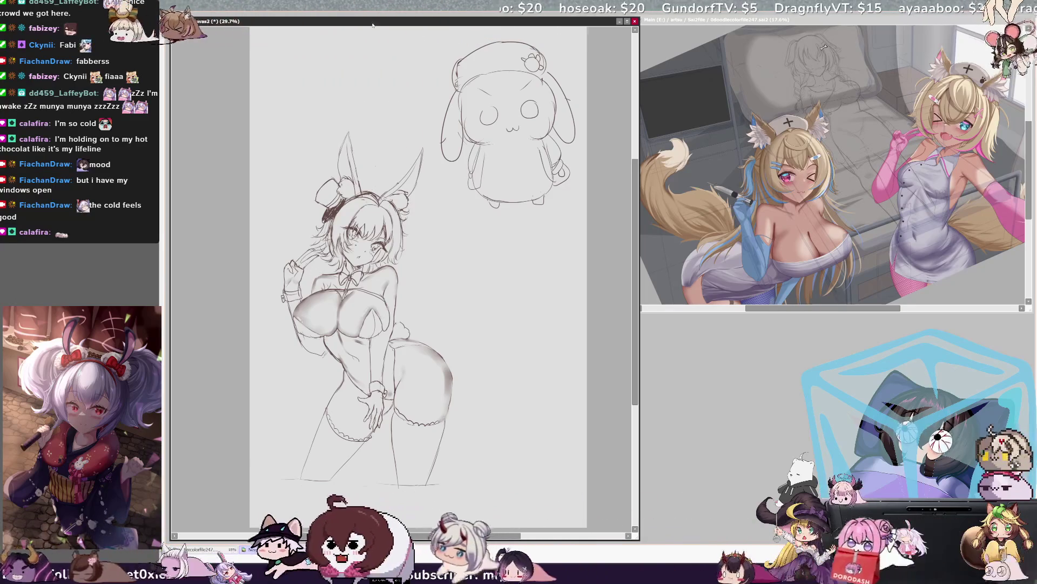
key(Delete)
key(Delete)
key(Delete)
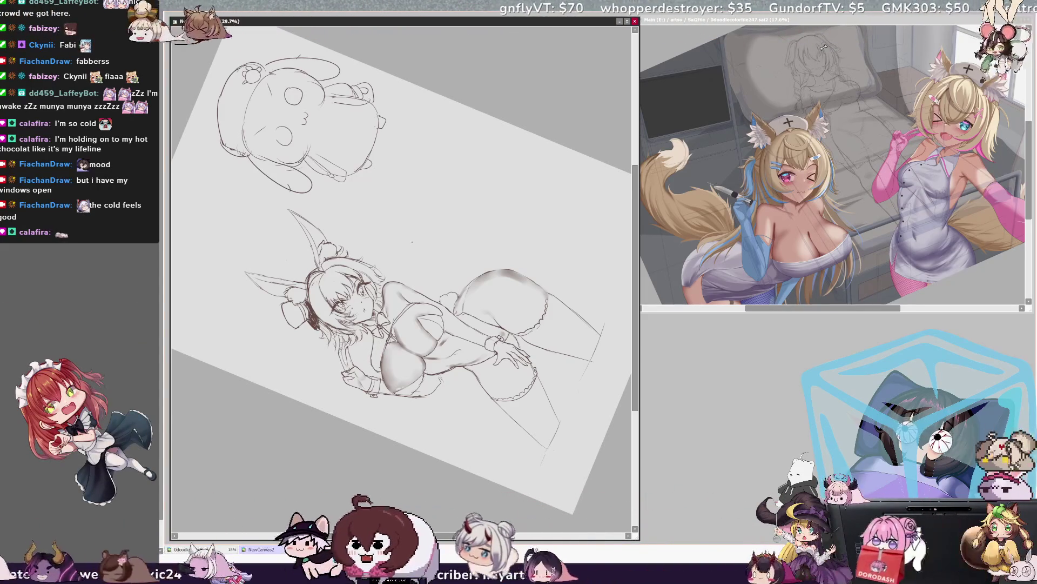
Reset the canvas rotation to 0° so the bunny girl stands upright.
key(Home)
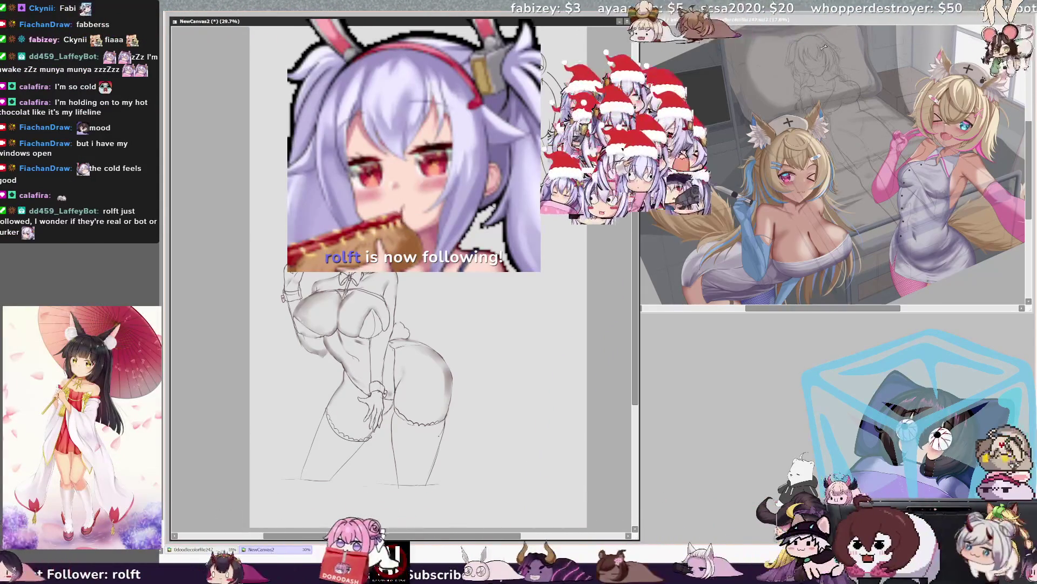
Flip the view three times with H to end unmirrored, then focus the drawing canvas window.
key(h)
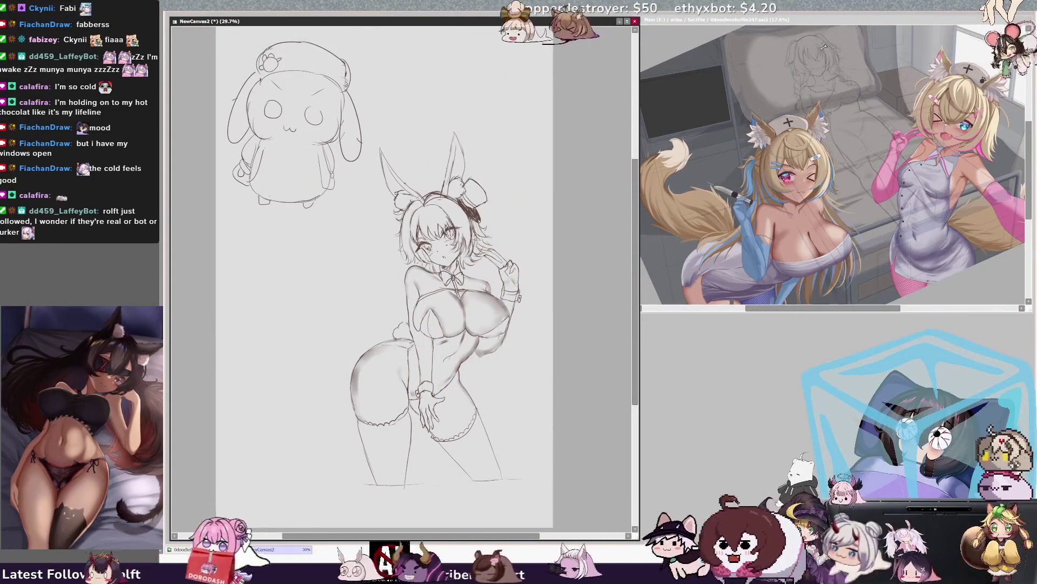
key(h)
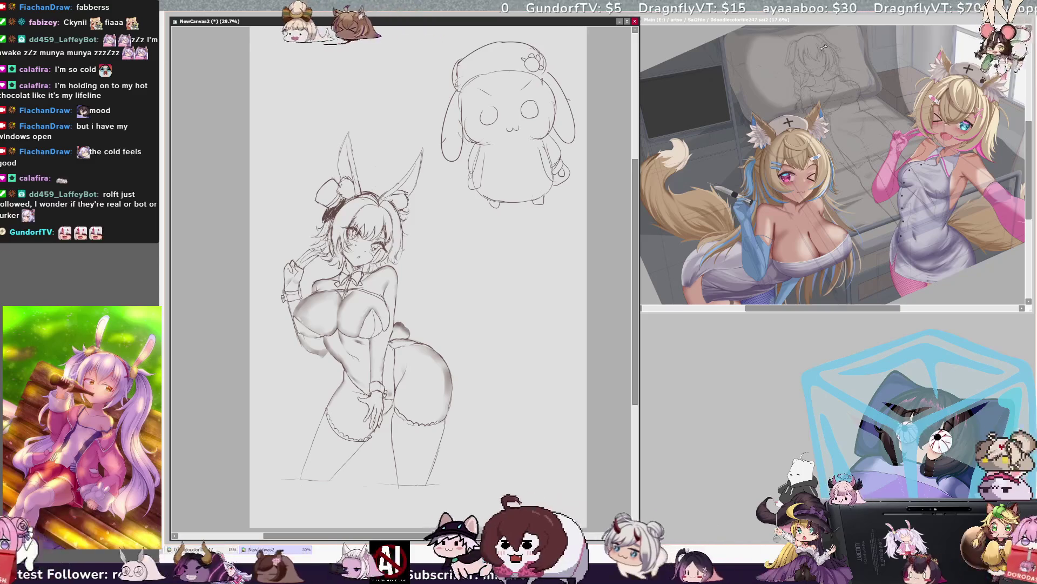
key(h)
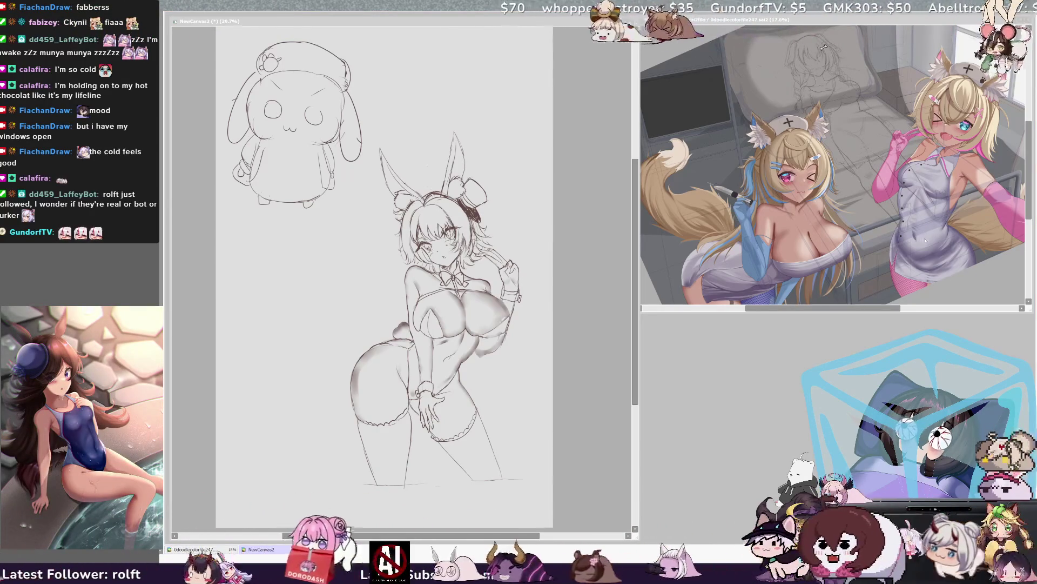
click(590, 369)
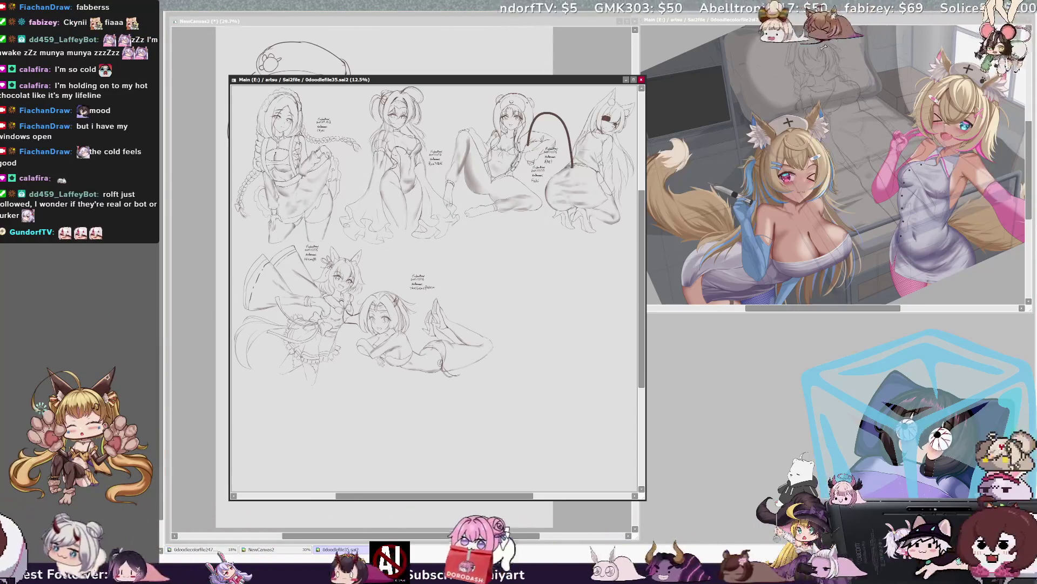
Move the 0doodlefile35 sheet right, bring NewCanvas2 forward, and shift the signature beside her head.
drag(396, 82, 762, 118)
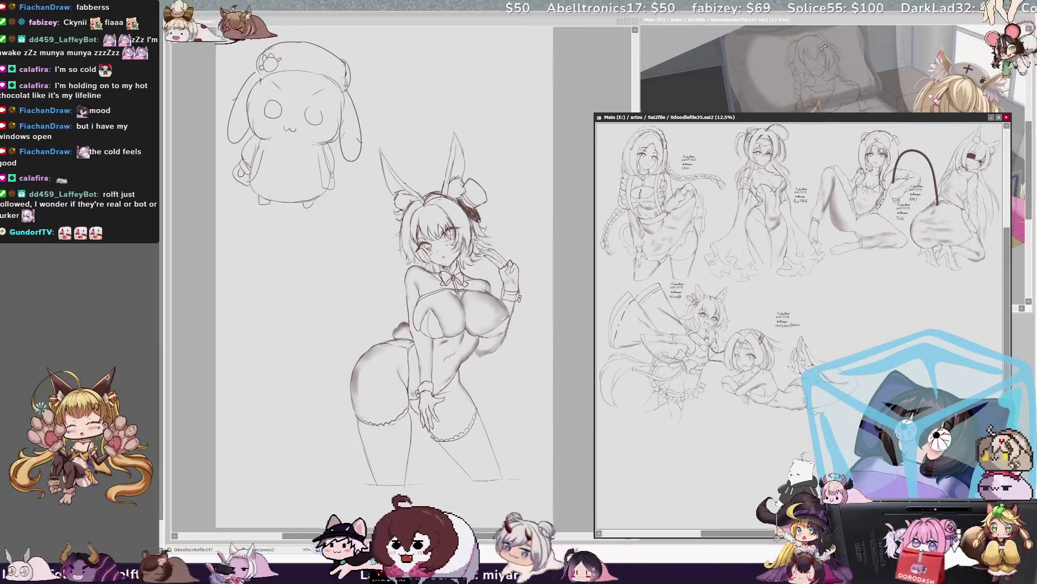
click(439, 118)
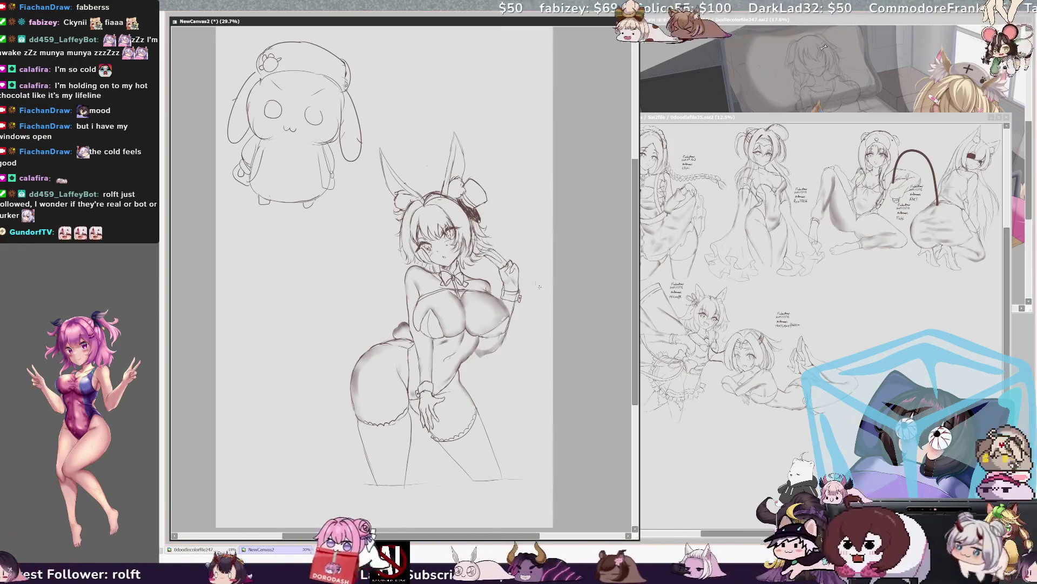
mouse_move(559, 400)
mouse_down()
mouse_move(462, 307)
mouse_move(464, 200)
mouse_move(481, 173)
mouse_up()
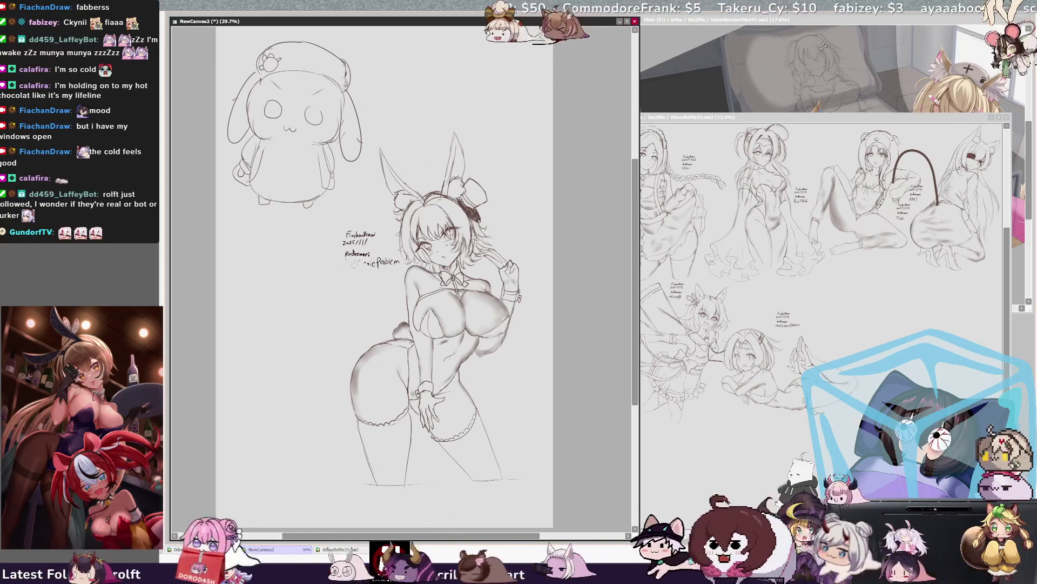
Undo the stray strokes at the end of the signature's last line.
key(ctrl+z)
key(ctrl+z)
key(ctrl+z)
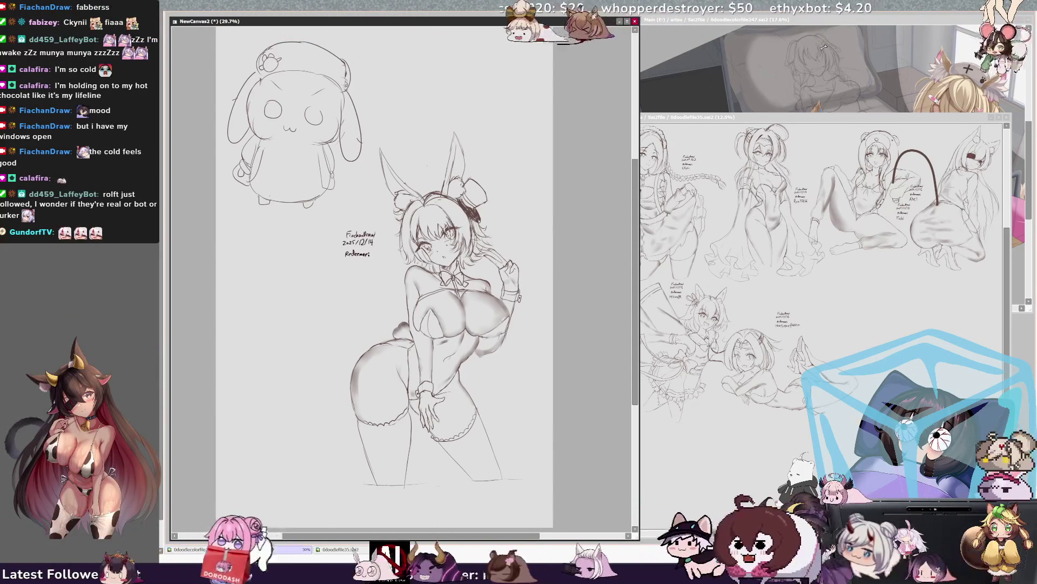
Write the word 'Bits' under the signature.
drag(340, 284, 355, 289)
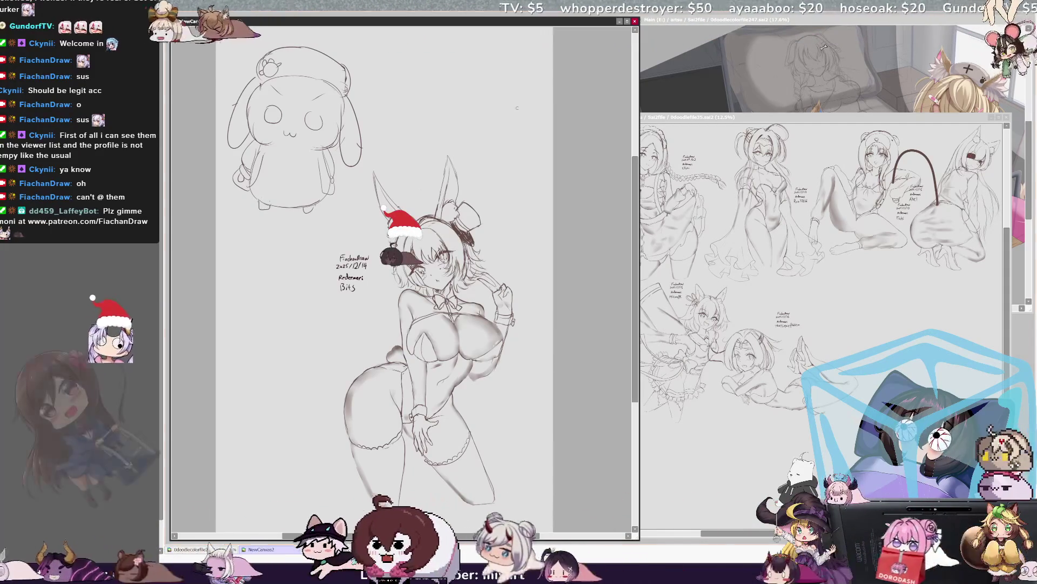
Delete the chibi bunny doodle from the canvas's upper-left.
key(Delete)
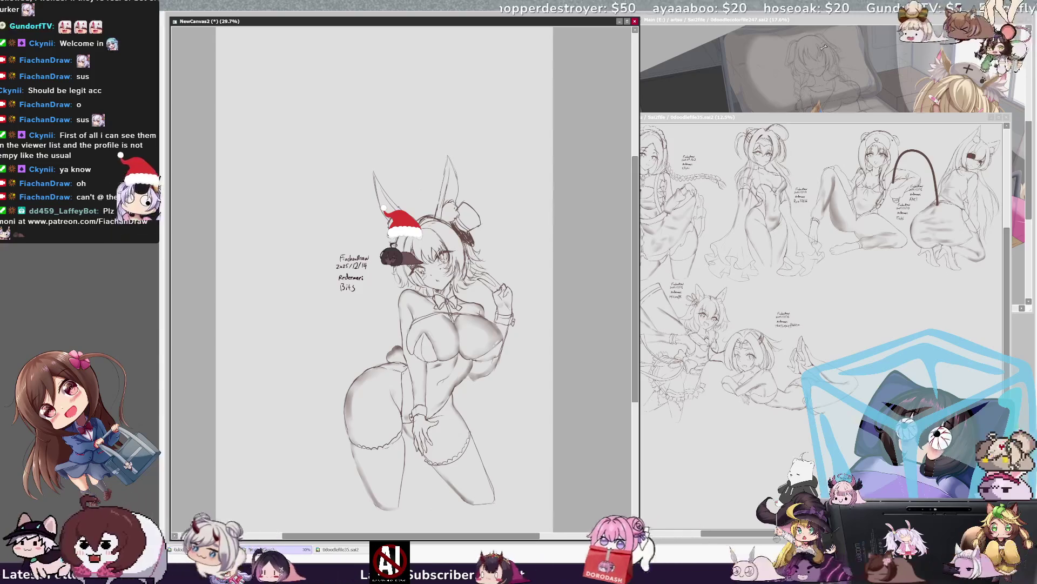
Paste the bunny-girl sketch into 0doodlefile35's empty lower-right, shrink it slightly, and minimize the sheet.
click(782, 448)
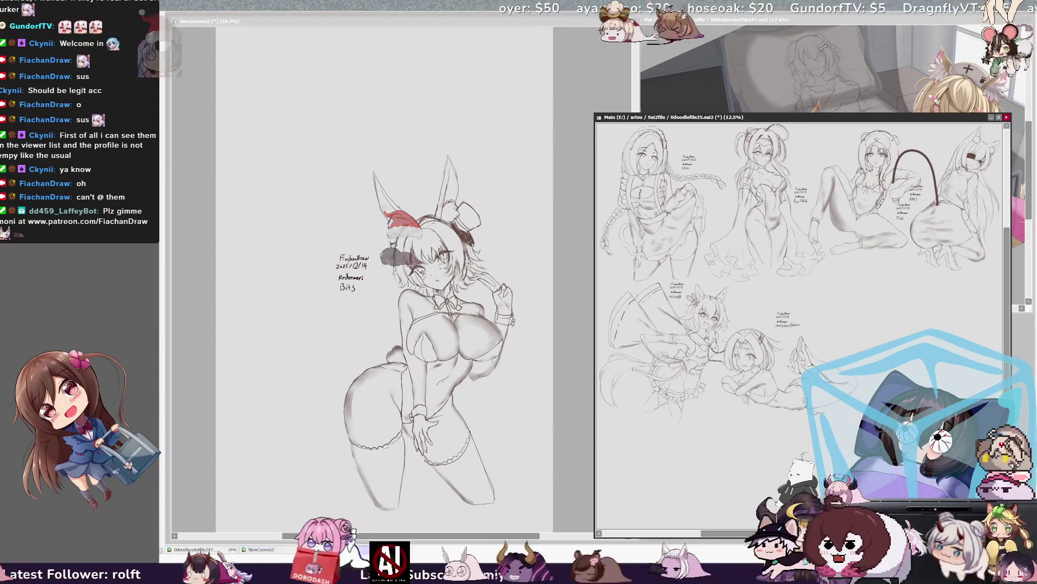
key(ctrl+v)
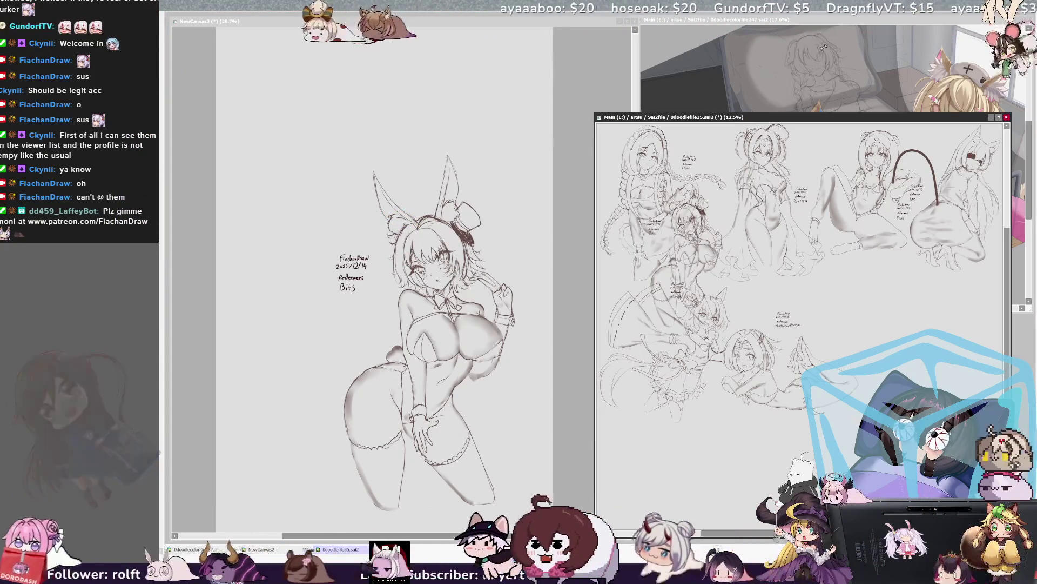
mouse_move(686, 254)
mouse_down()
mouse_move(902, 311)
mouse_move(859, 259)
mouse_move(829, 252)
mouse_up()
drag(864, 303, 856, 306)
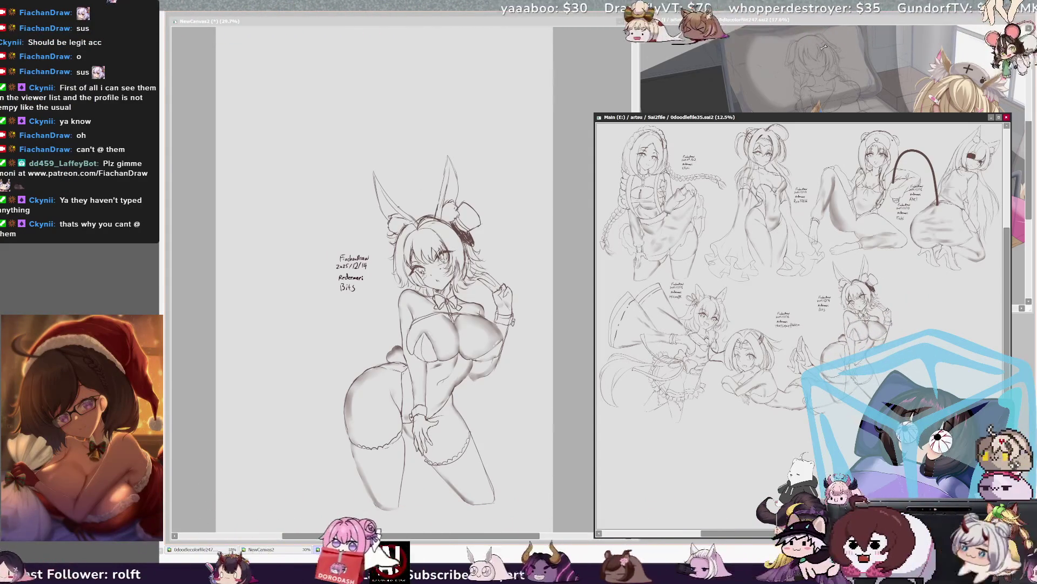
click(991, 117)
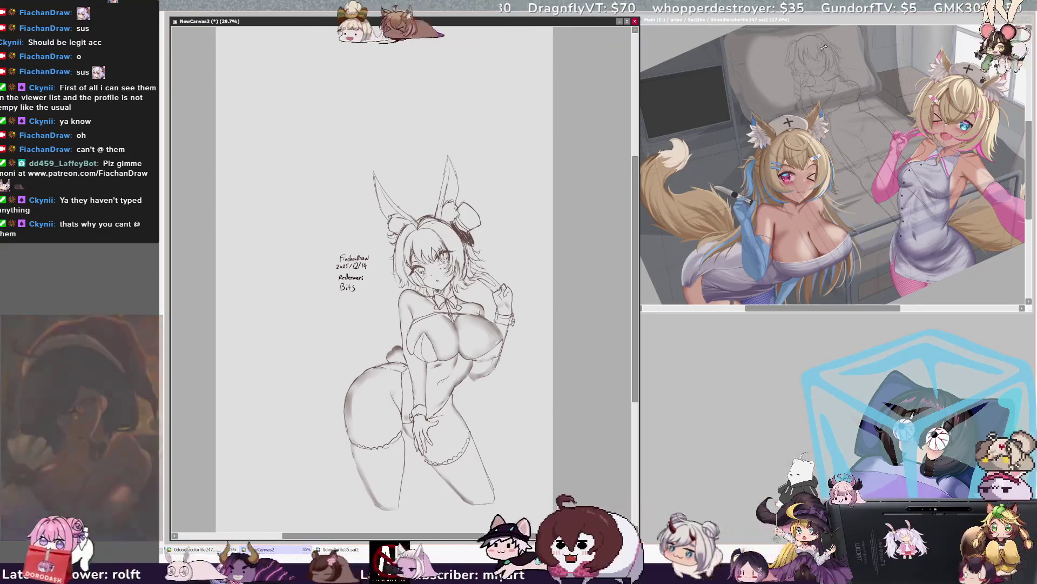
Mirror-check the bunny sketch with H, flip it back, then draw a first halo arc above her head.
drag(530, 512, 515, 481)
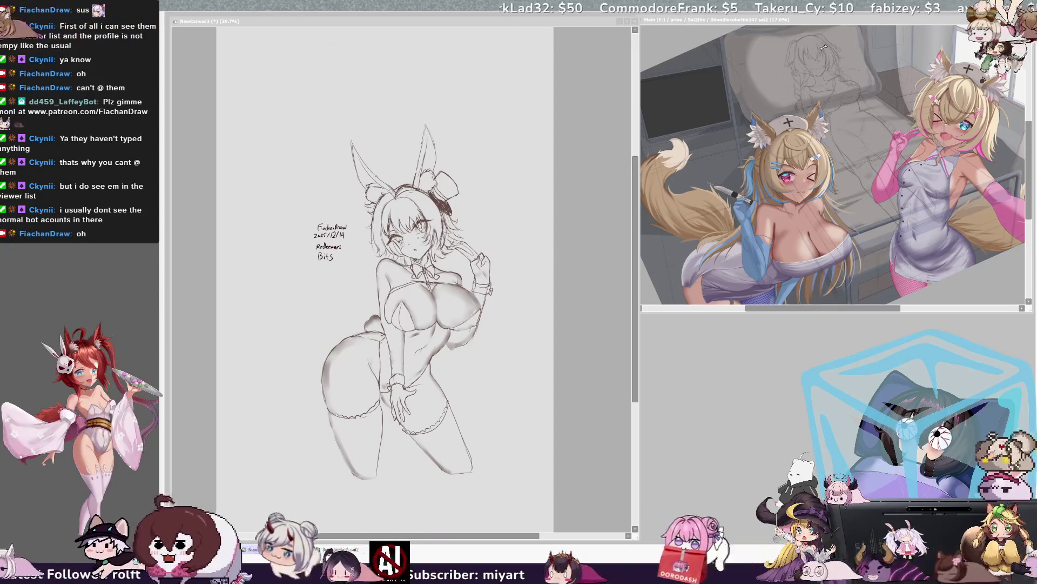
key(alt+Tab)
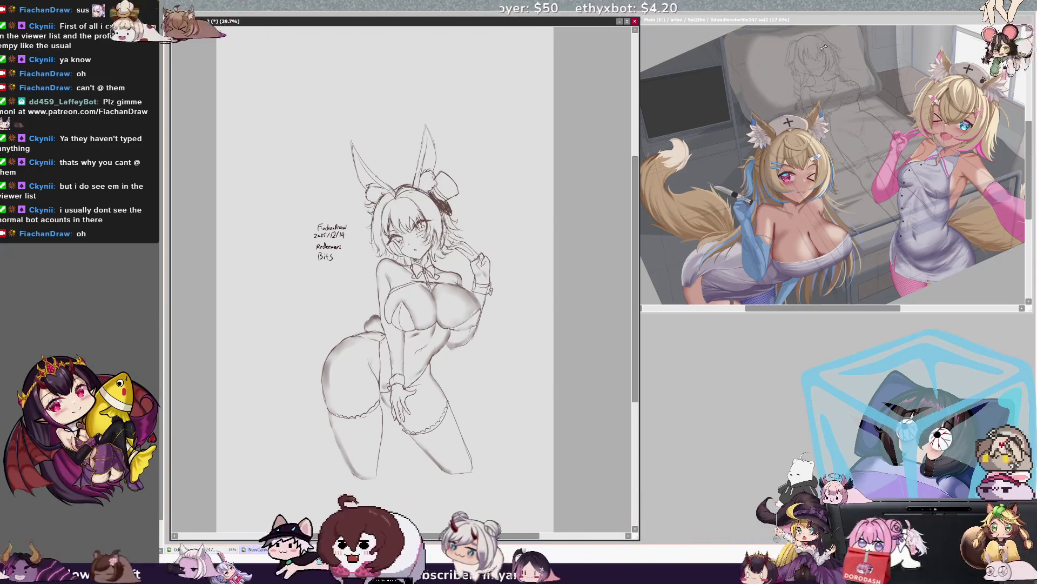
key(h)
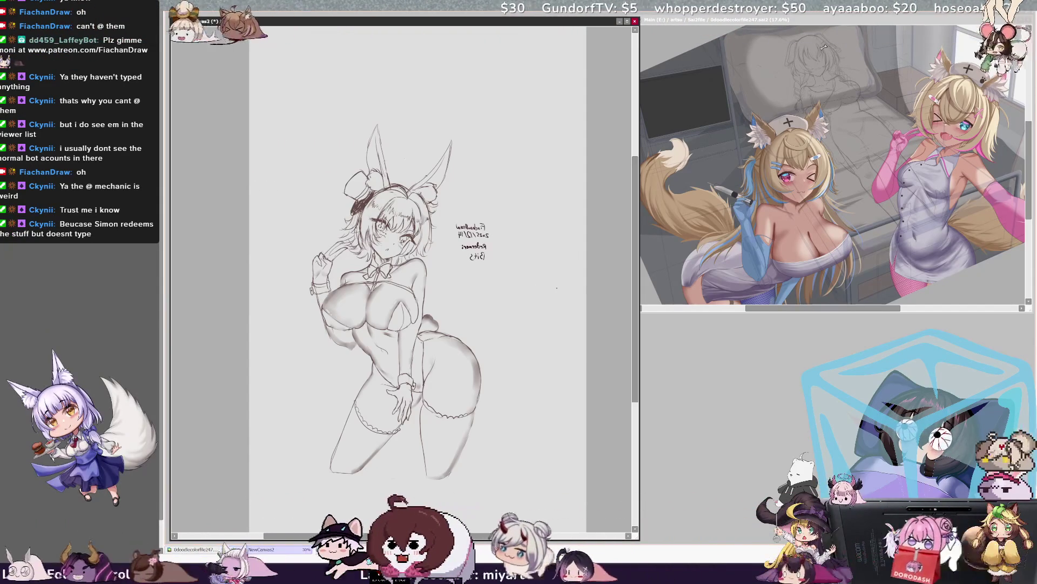
key(h)
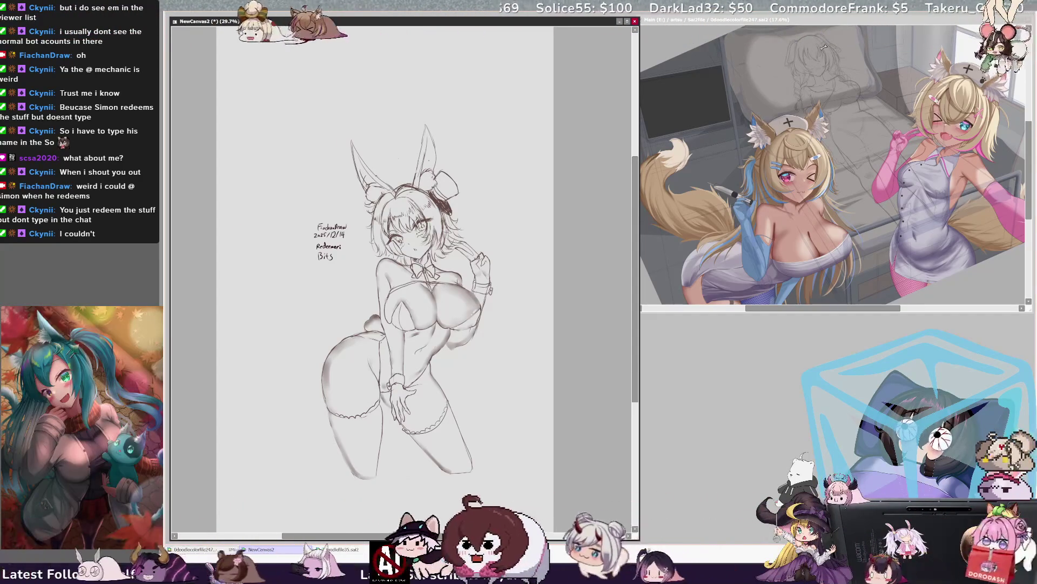
drag(379, 170, 401, 160)
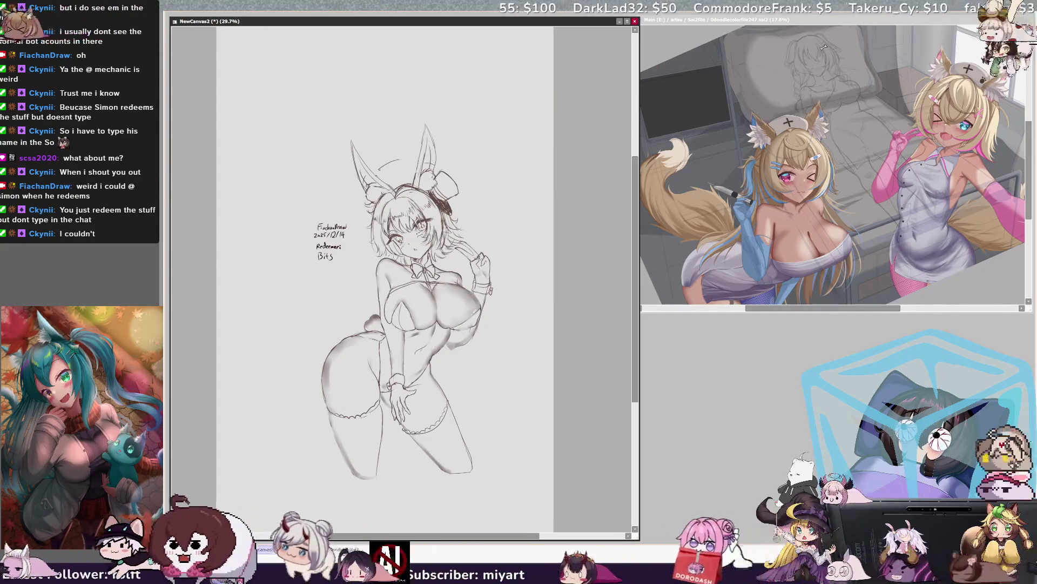
Undo the first arc and redraw a longer halo ring above the bunny girl's head.
key(ctrl+z)
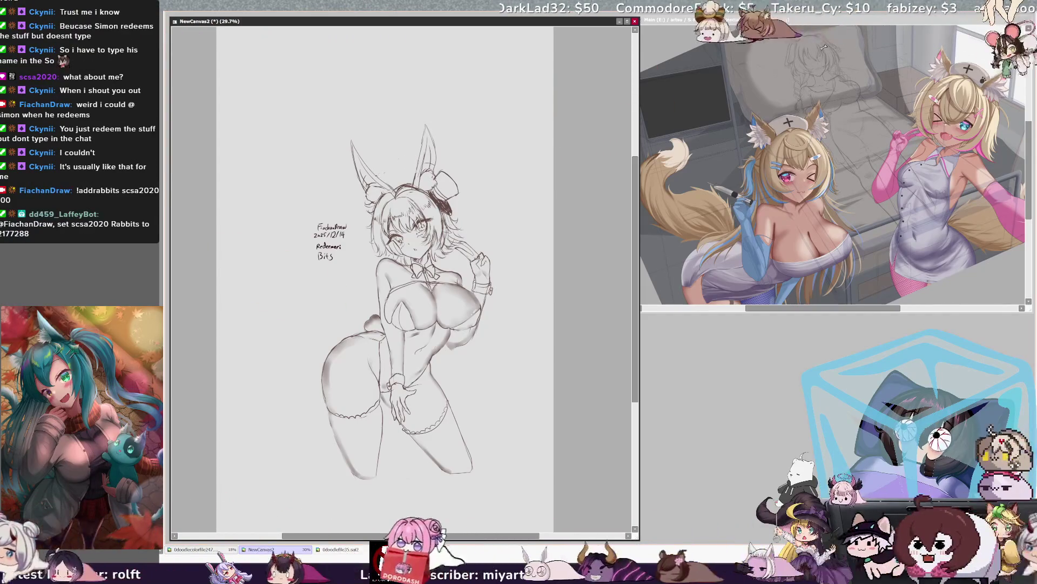
mouse_move(402, 157)
mouse_down()
mouse_move(416, 165)
mouse_move(390, 168)
mouse_move(417, 164)
mouse_up()
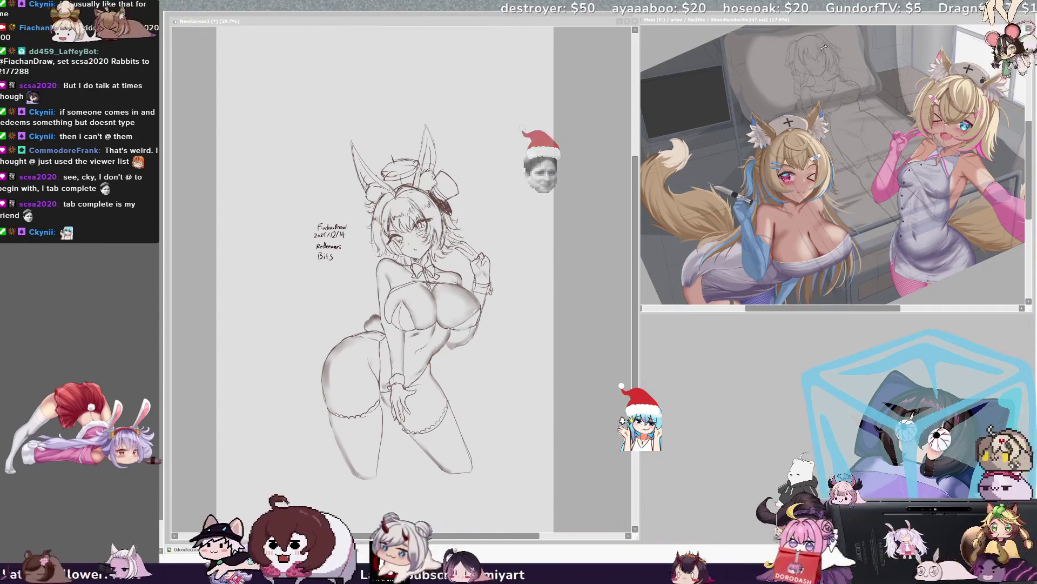
click(508, 484)
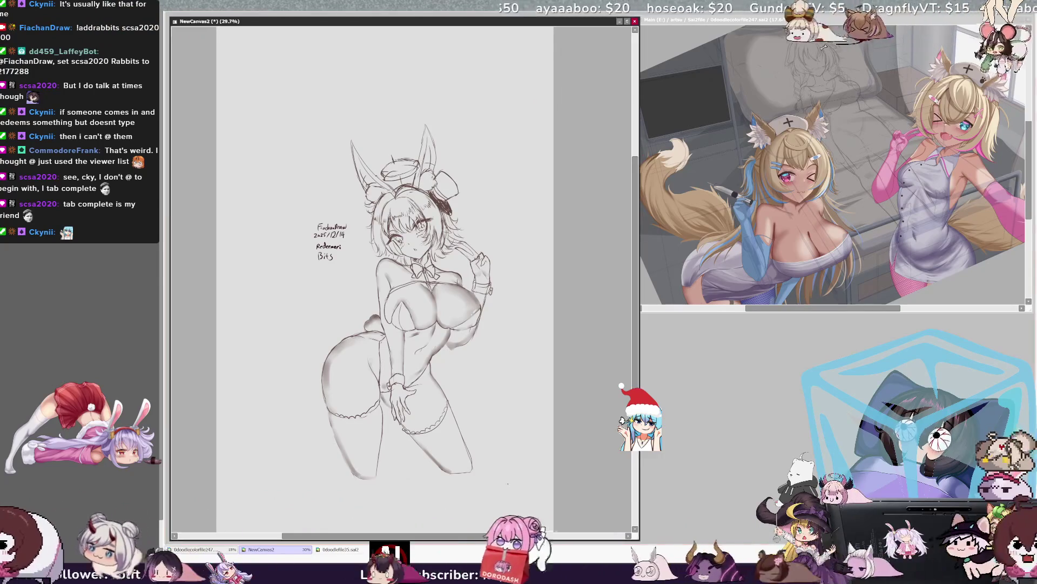
click(824, 48)
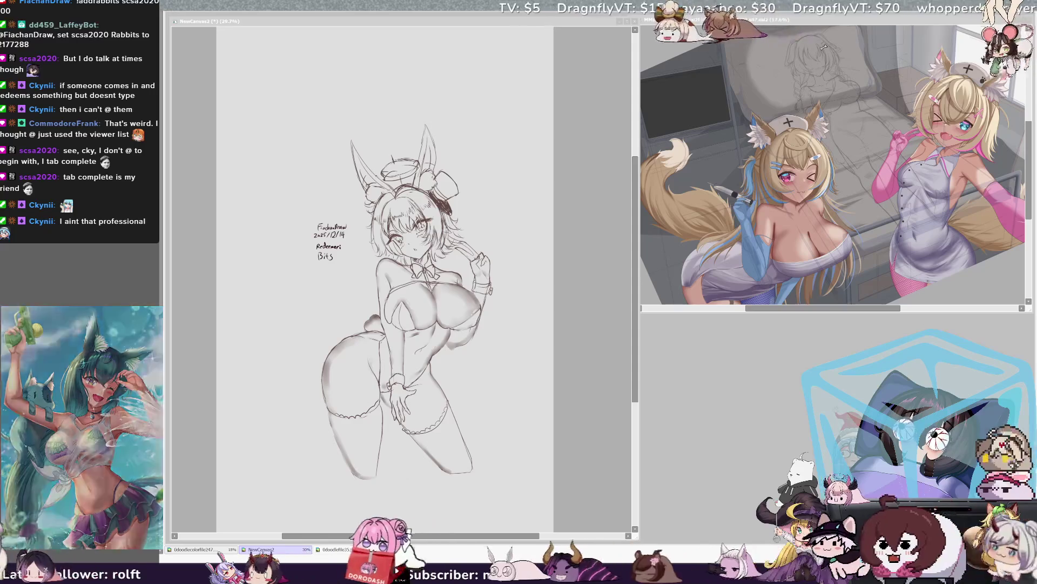
click(278, 550)
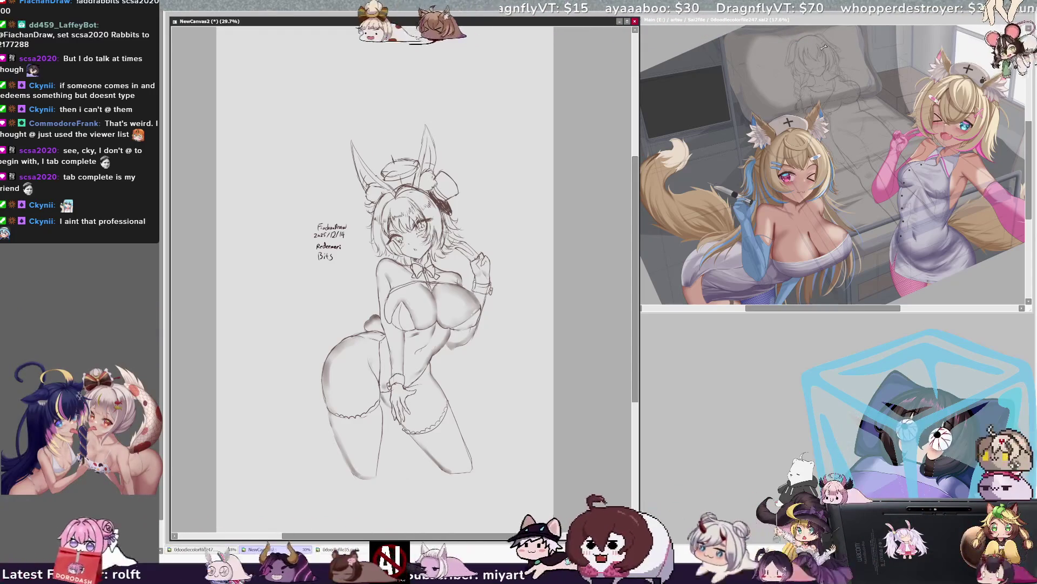
Move the haloed bunny girl to 0doodlefile35's lower-right, minimize the sheet, and delete her from NewCanvas2.
click(224, 549)
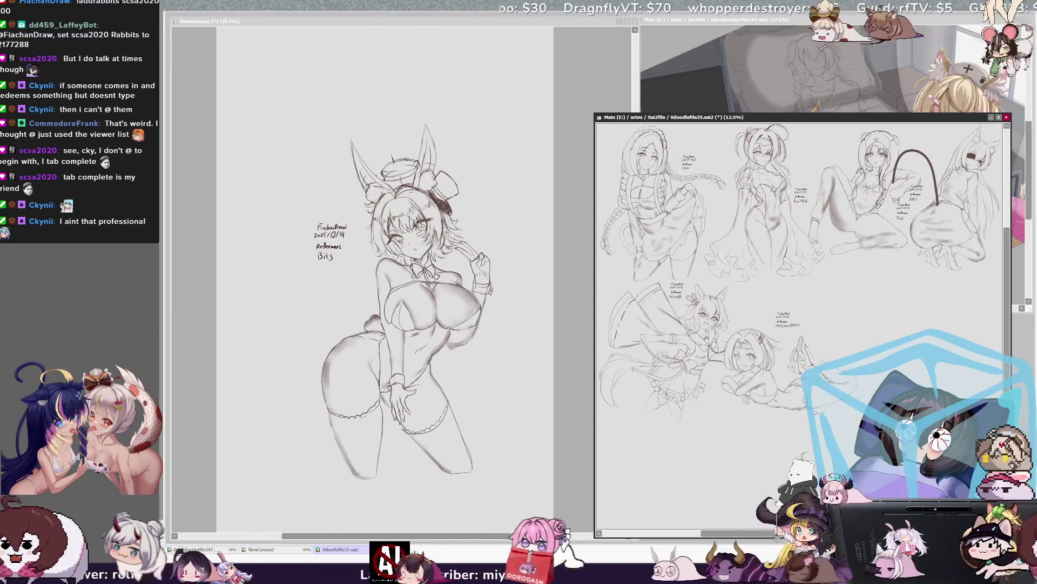
click(262, 47)
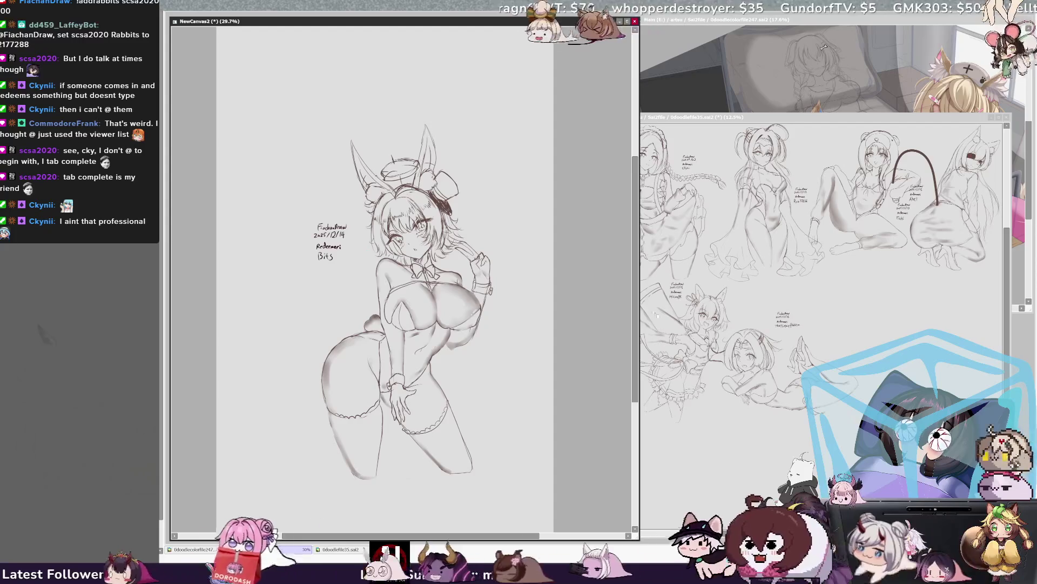
click(653, 312)
mouse_move(676, 242)
mouse_down()
mouse_move(755, 255)
mouse_move(864, 300)
mouse_move(849, 315)
mouse_up()
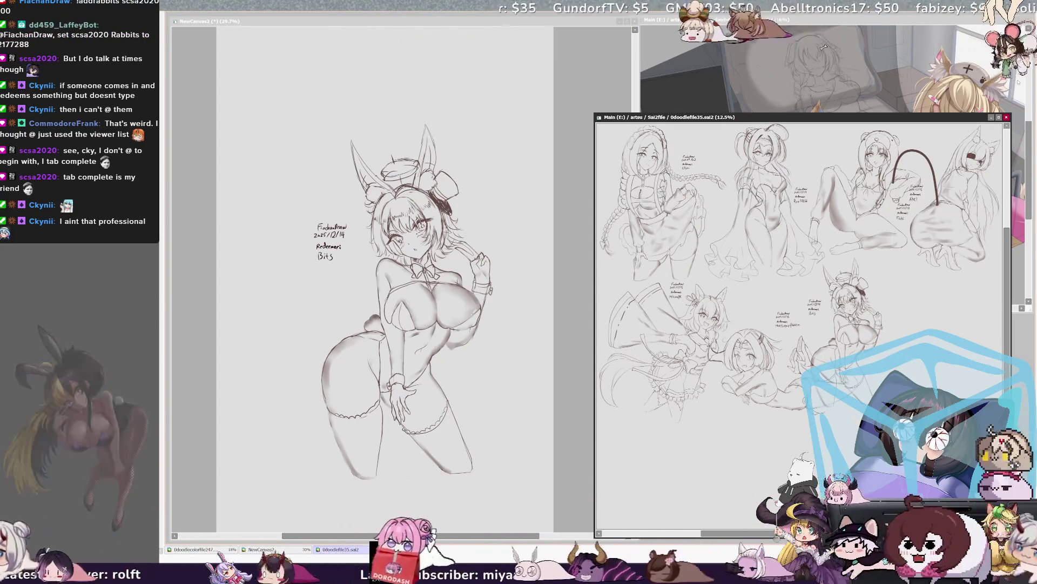
click(991, 117)
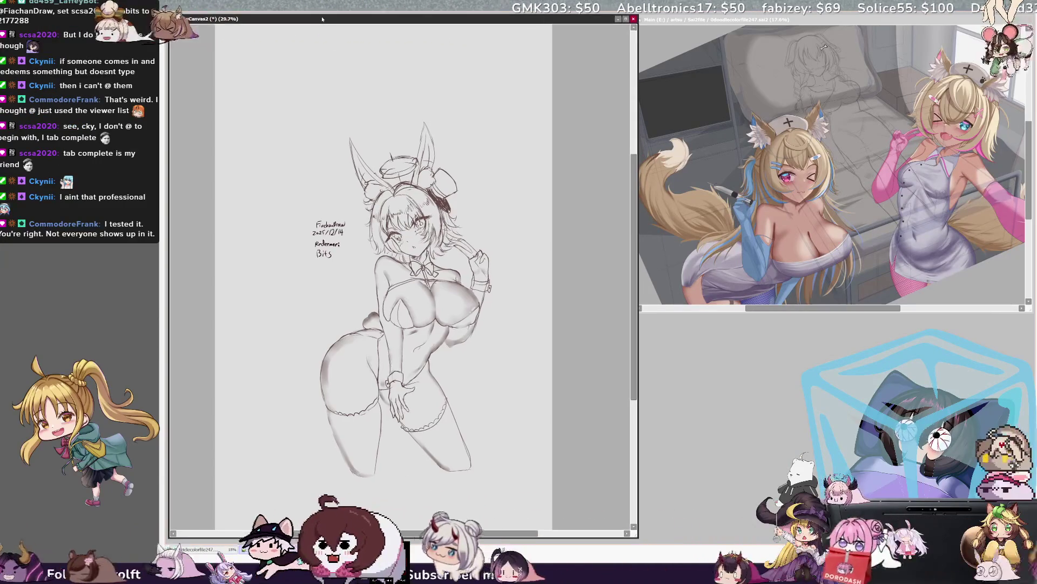
key(Delete)
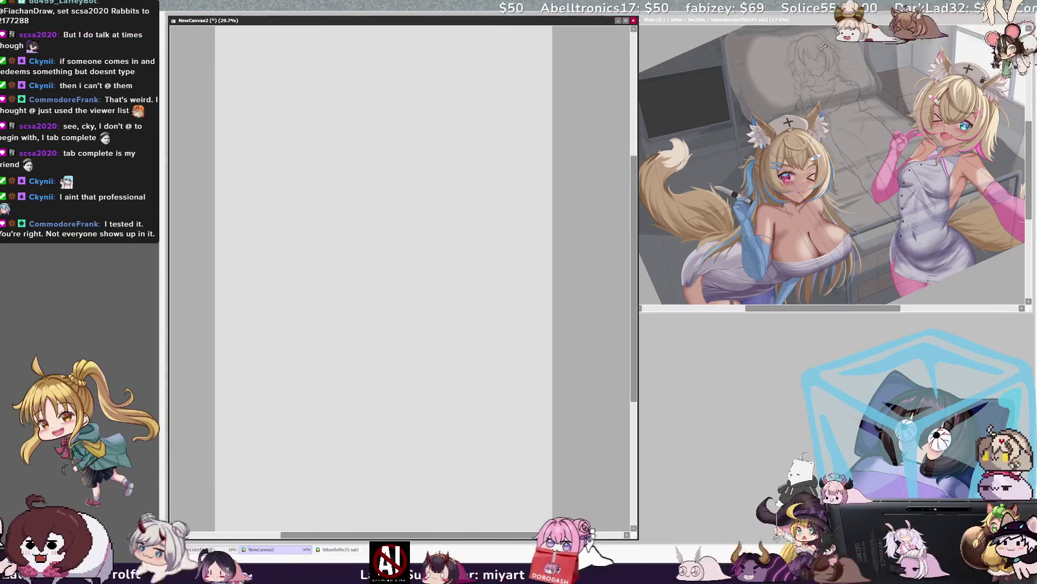
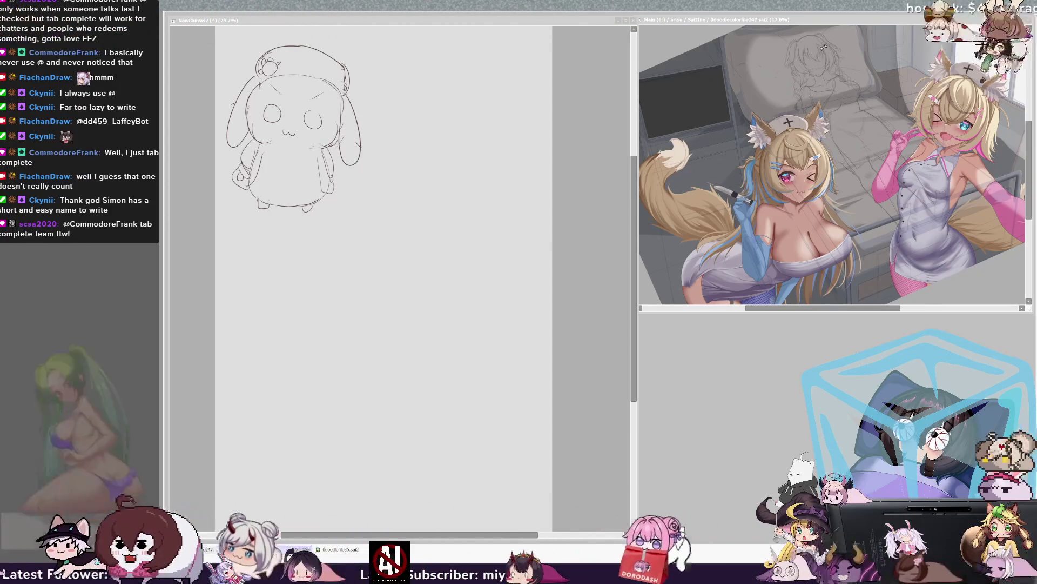
Centre the sketch and flip the view horizontally a few times to check its proportions.
click(531, 277)
drag(635, 277, 630, 278)
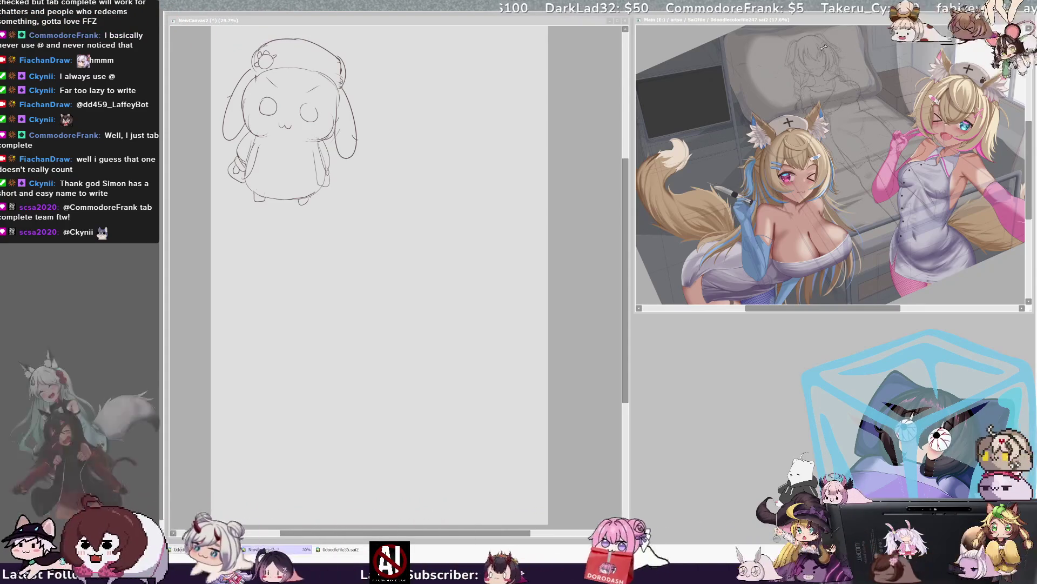
click(460, 184)
mouse_move(628, 244)
mouse_down()
mouse_move(626, 229)
mouse_move(625, 238)
mouse_up()
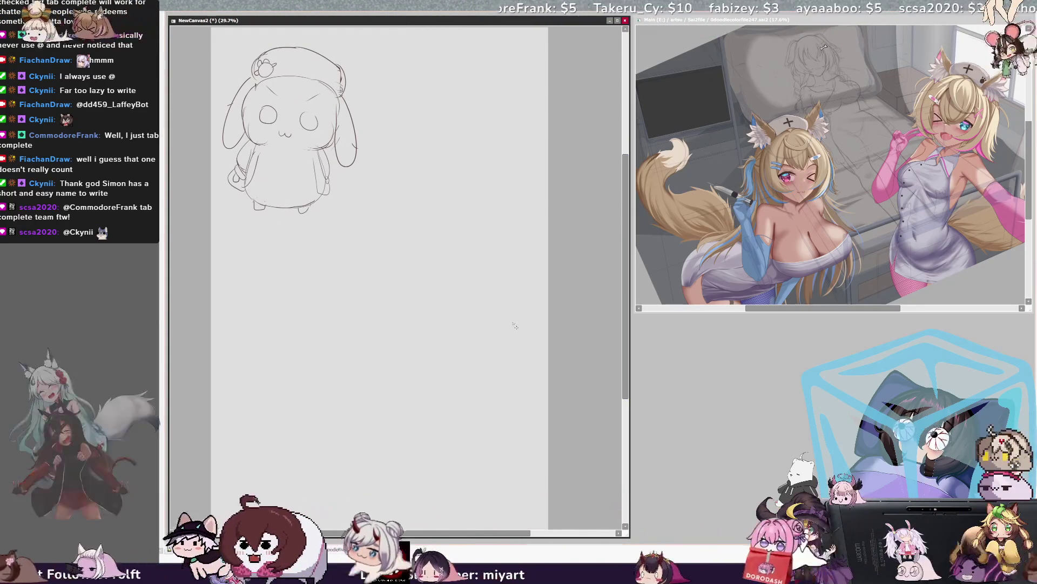
mouse_move(427, 259)
mouse_down()
mouse_move(479, 302)
mouse_move(521, 316)
mouse_up()
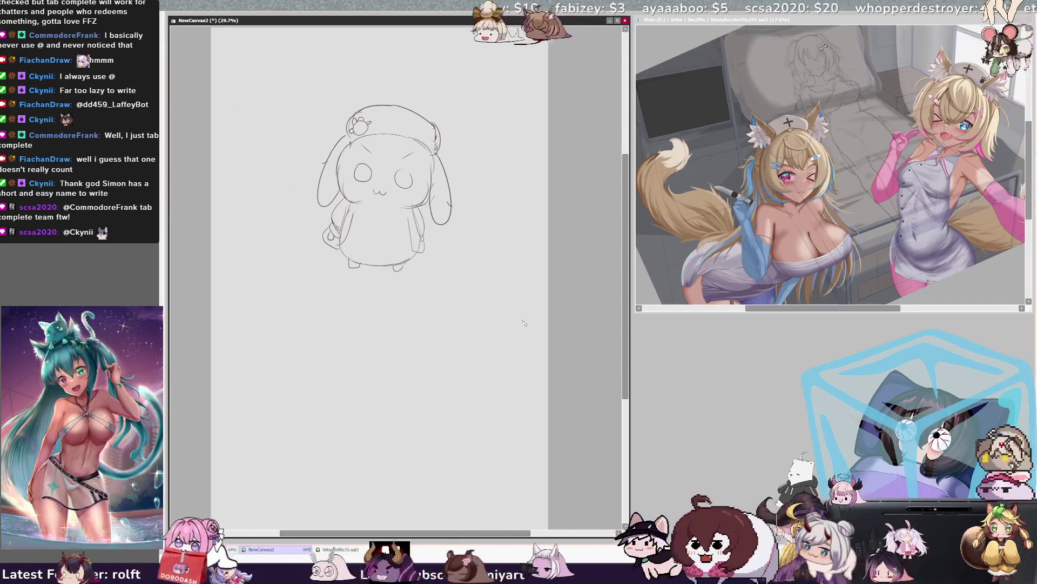
key(h)
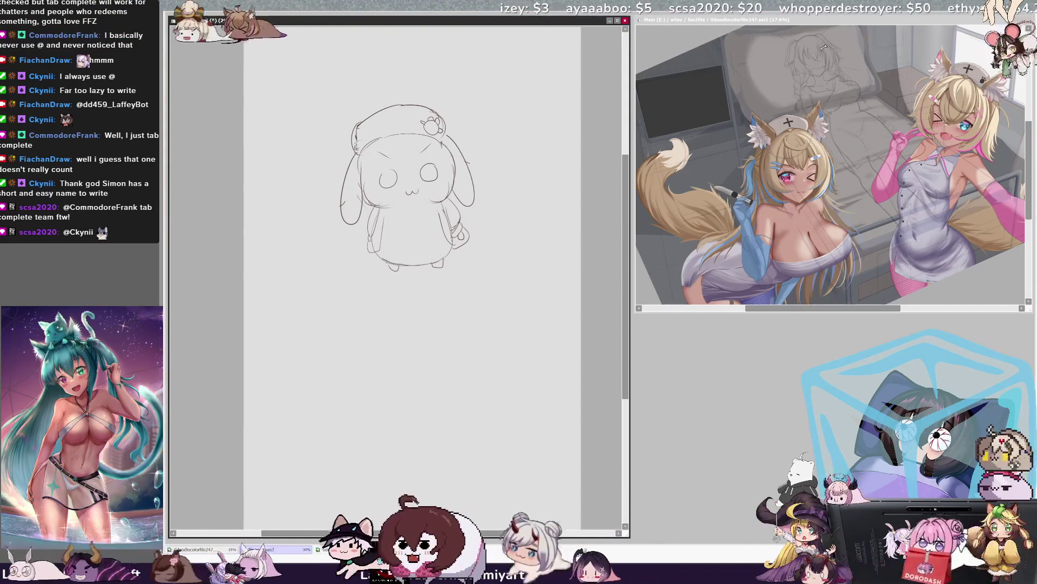
key(h)
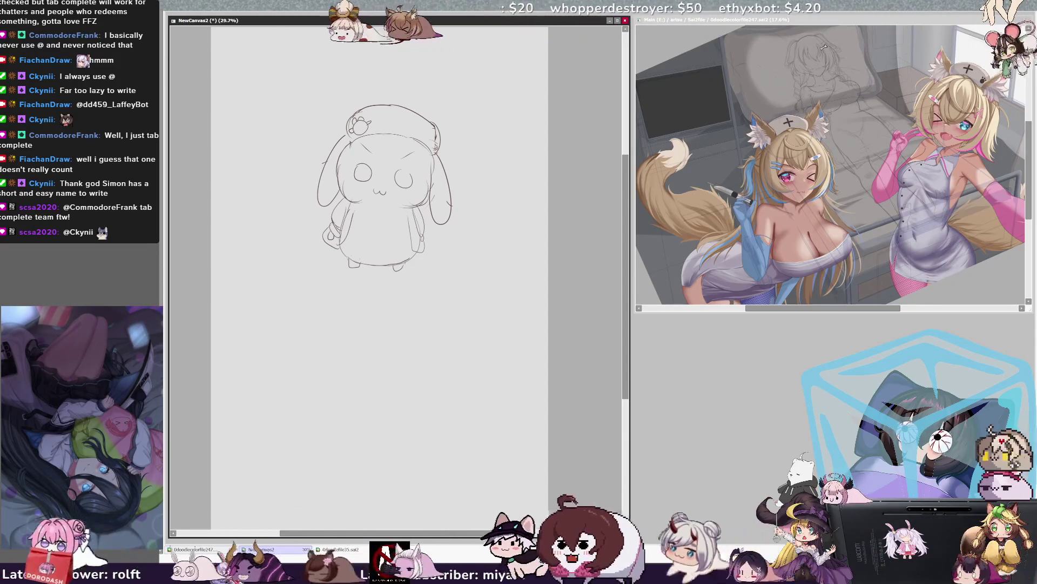
key(h)
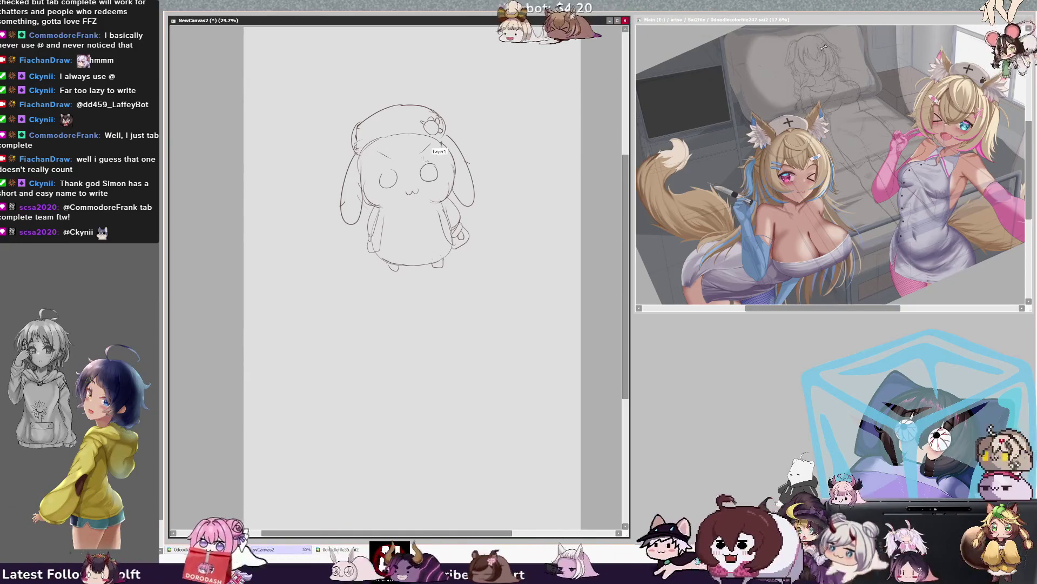
Sketch strokes along the creature's left cheek, undoing the last one near the eye.
mouse_move(385, 205)
mouse_down()
mouse_move(362, 208)
mouse_move(366, 201)
mouse_up()
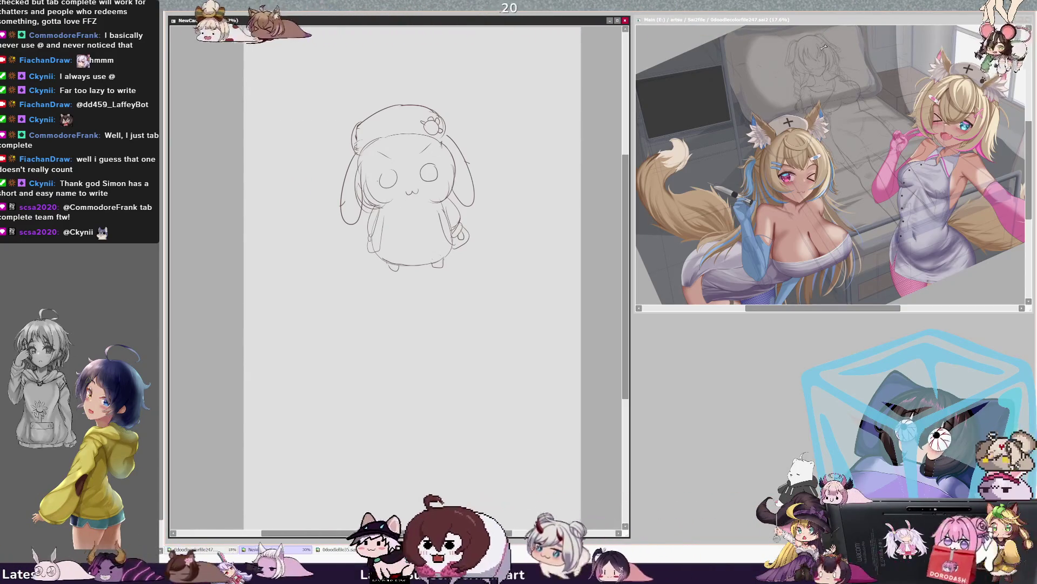
mouse_move(362, 151)
mouse_down()
mouse_move(353, 191)
mouse_move(373, 215)
mouse_up()
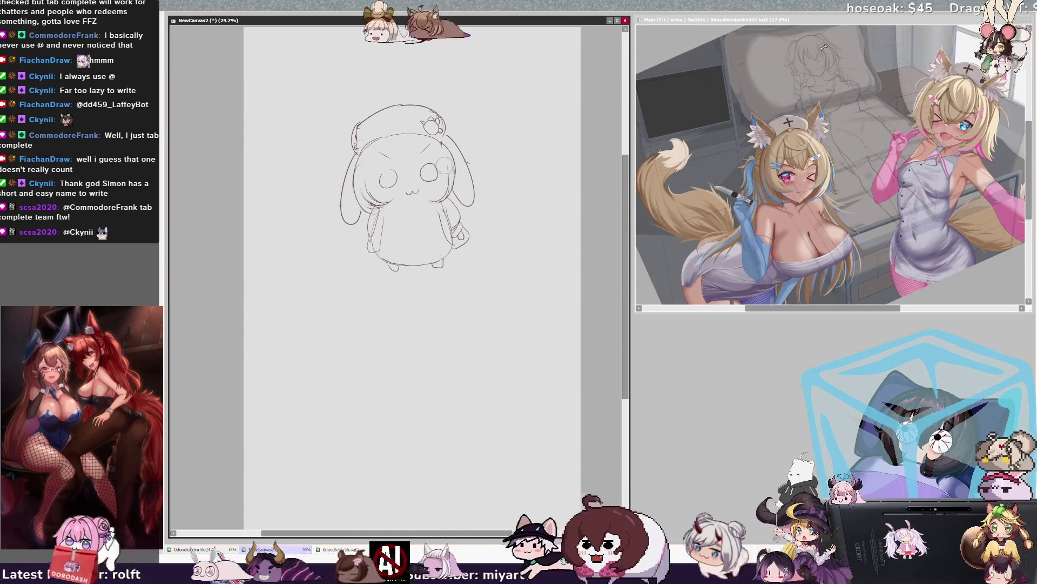
key(ctrl+z)
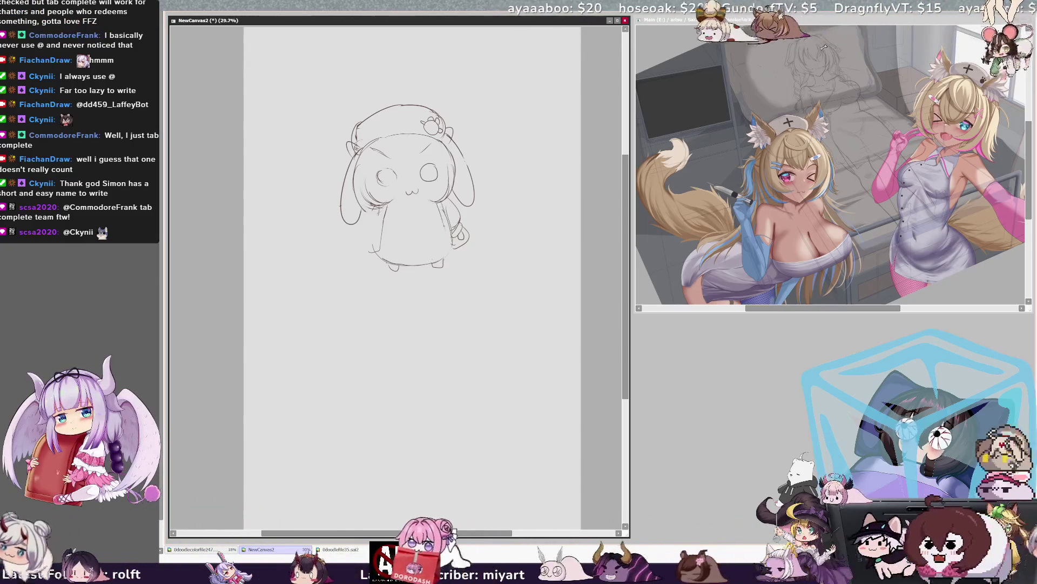
Redraw the chibi's lower-left body contour with the pencil.
mouse_move(378, 249)
mouse_down()
mouse_move(358, 252)
mouse_move(357, 236)
mouse_move(369, 252)
mouse_up()
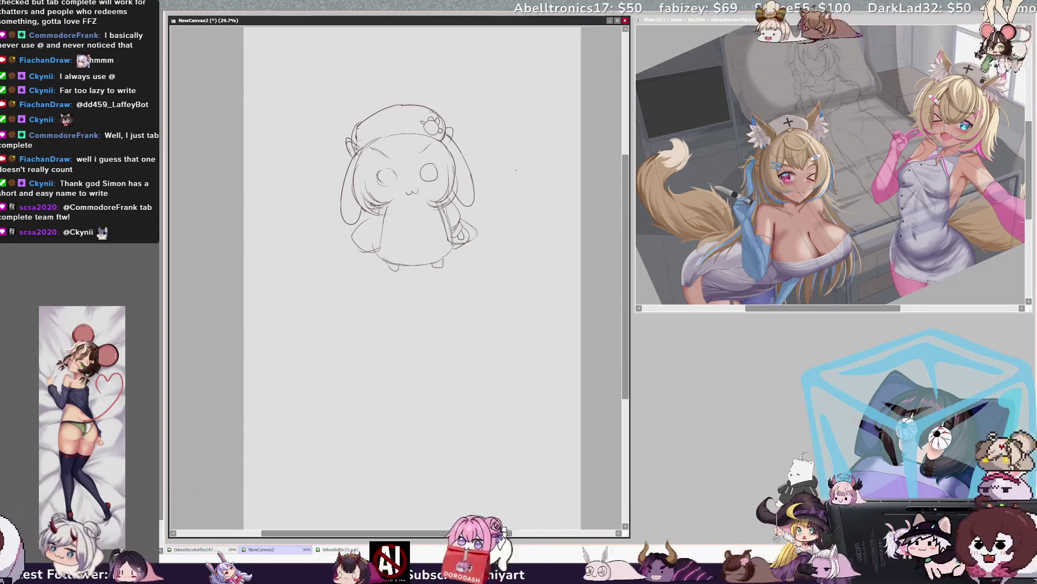
key(ctrl+t)
Move the whole sketch lower toward the page centre, then lasso the head for rotating.
drag(411, 188, 411, 189)
key(Return)
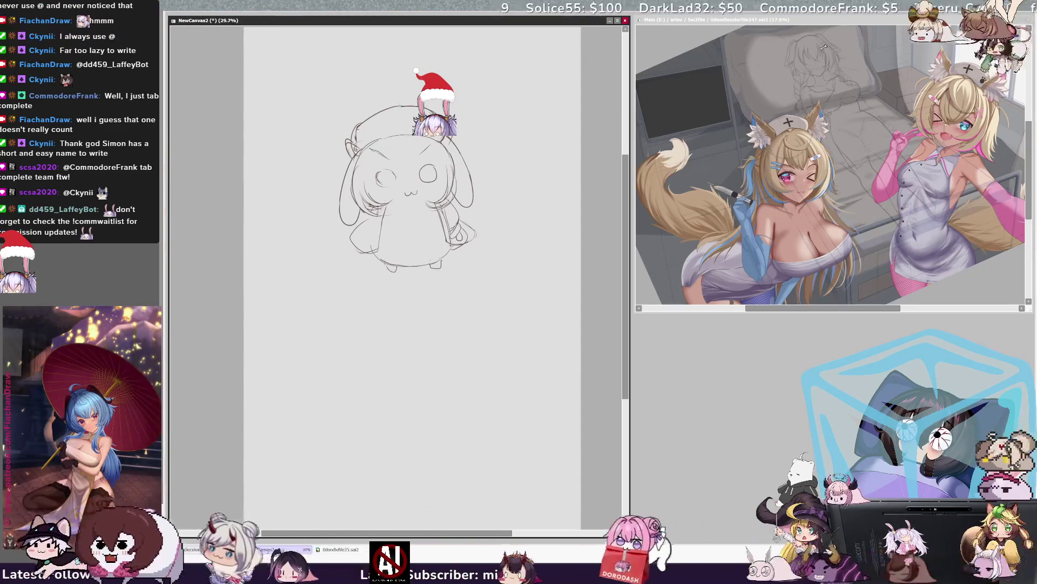
mouse_move(540, 216)
mouse_down()
mouse_move(530, 290)
mouse_move(567, 254)
mouse_move(558, 271)
mouse_up()
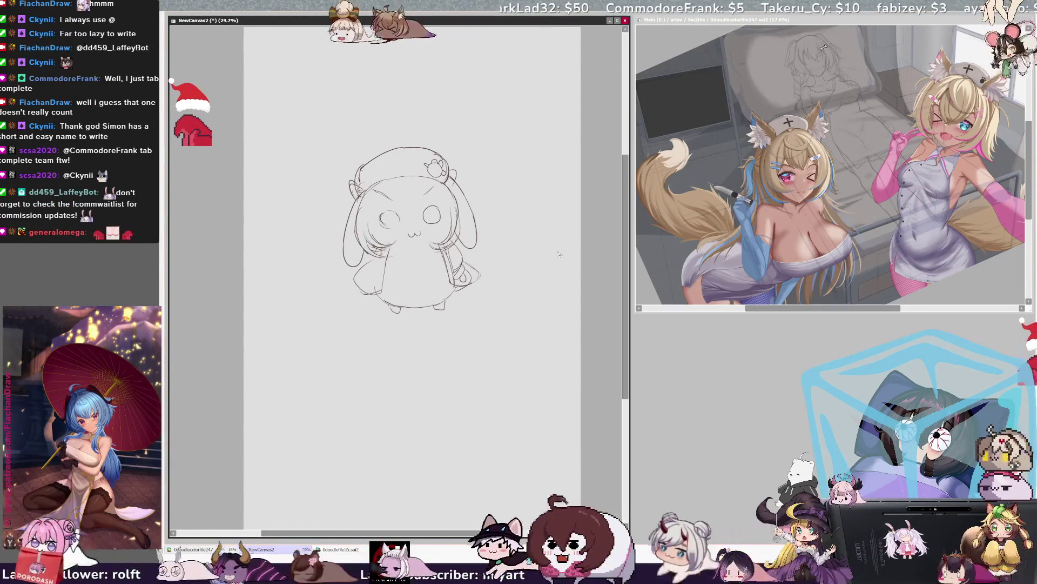
drag(573, 248, 576, 251)
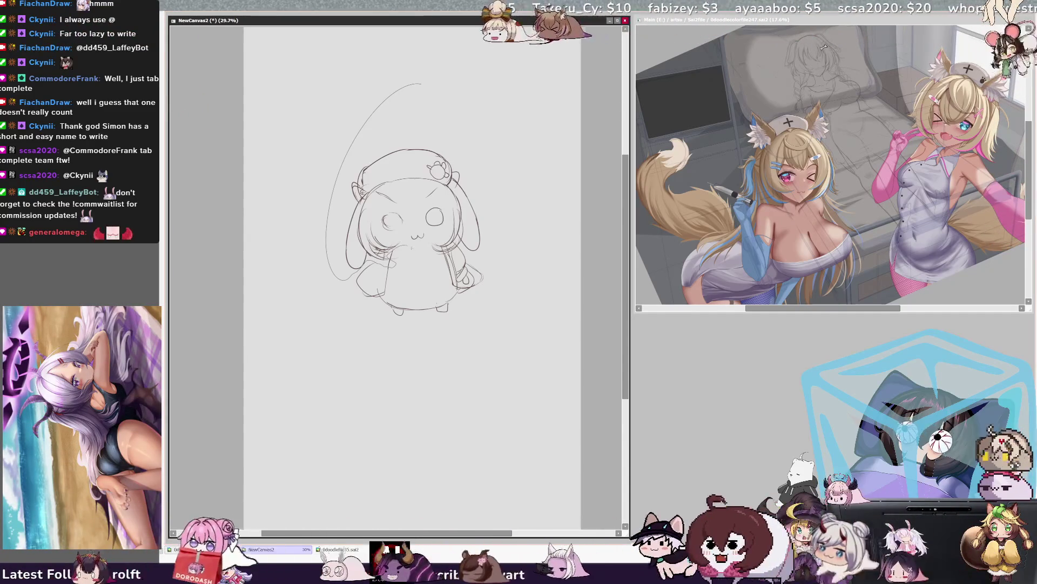
mouse_move(338, 279)
mouse_down()
mouse_move(481, 259)
mouse_move(427, 87)
mouse_up()
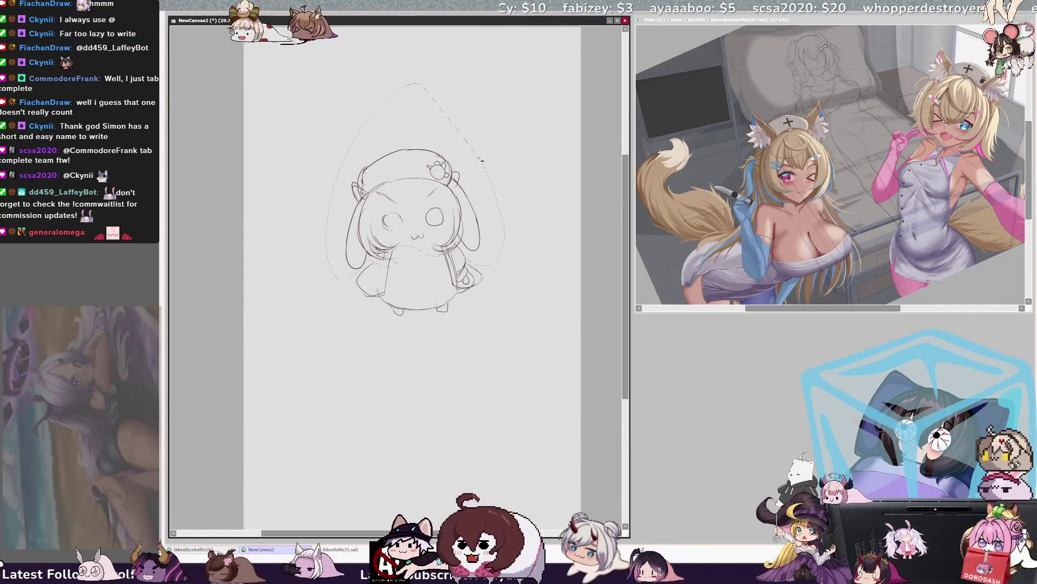
key(ctrl+t)
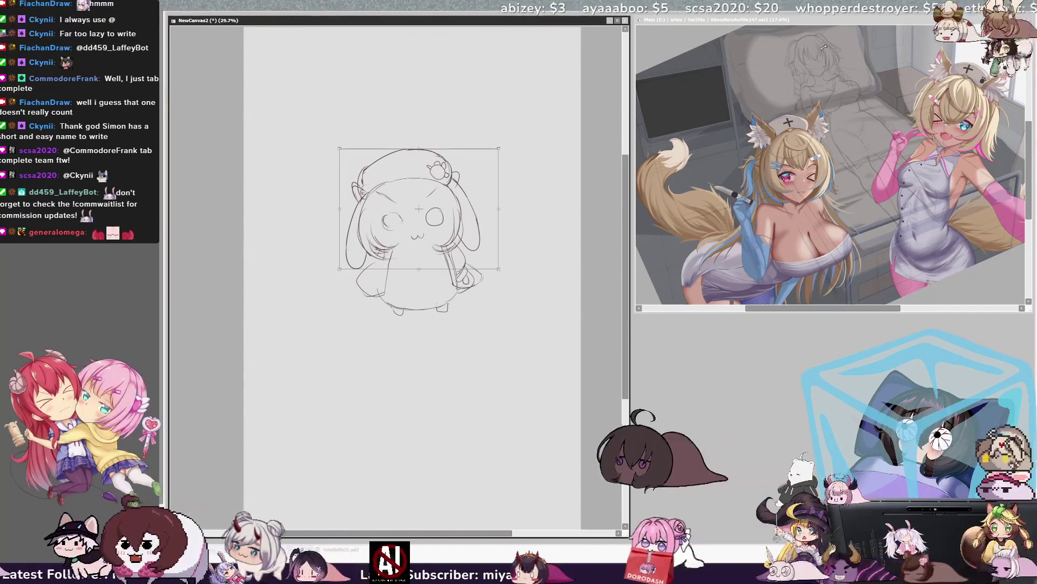